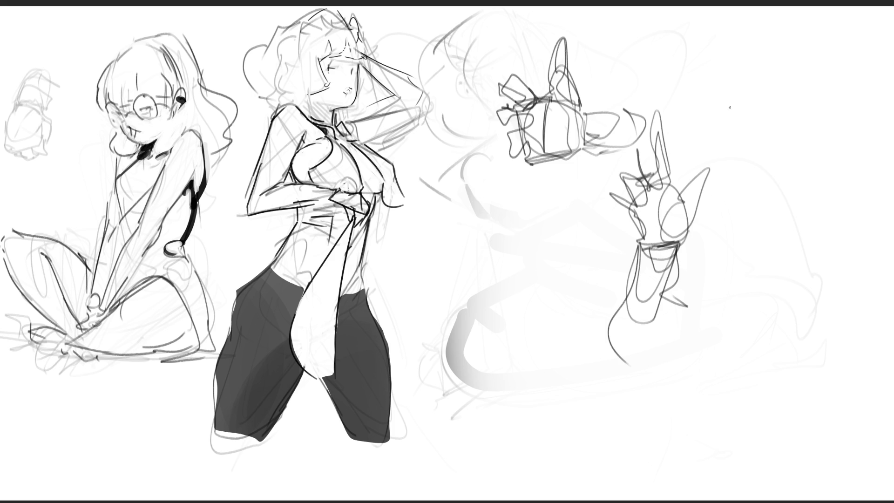
# Rough in a boxy hand with finger loops at the top right of the page
pyautogui.moveTo(732, 116); pyautogui.dragTo(735, 139)
pyautogui.moveTo(732, 113)
pyautogui.mouseDown()
pyautogui.moveTo(753, 114)
pyautogui.moveTo(800, 164)
pyautogui.mouseUp()
pyautogui.moveTo(771, 123); pyautogui.dragTo(802, 164)
pyautogui.moveTo(731, 116)
pyautogui.mouseDown()
pyautogui.moveTo(793, 120)
pyautogui.moveTo(787, 151)
pyautogui.moveTo(747, 136)
pyautogui.moveTo(748, 116)
pyautogui.moveTo(750, 142)
pyautogui.moveTo(766, 124)
pyautogui.moveTo(740, 140)
pyautogui.mouseUp()
pyautogui.moveTo(738, 122)
pyautogui.mouseDown()
pyautogui.moveTo(737, 197)
pyautogui.moveTo(766, 126)
pyautogui.moveTo(778, 164)
pyautogui.moveTo(756, 189)
pyautogui.mouseUp()
pyautogui.moveTo(798, 168)
pyautogui.mouseDown()
pyautogui.moveTo(768, 193)
pyautogui.moveTo(782, 185)
pyautogui.mouseUp()
pyautogui.moveTo(787, 172); pyautogui.dragTo(769, 192)
pyautogui.moveTo(738, 129)
pyautogui.mouseDown()
pyautogui.moveTo(704, 142)
pyautogui.moveTo(735, 153)
pyautogui.moveTo(762, 205)
pyautogui.moveTo(751, 210)
pyautogui.mouseUp()
# Add contour lines, a redefined top edge and a wrist to the top-right hand
pyautogui.moveTo(787, 185); pyautogui.dragTo(768, 204)
pyautogui.moveTo(796, 163); pyautogui.dragTo(787, 187)
pyautogui.moveTo(795, 168)
pyautogui.mouseDown()
pyautogui.moveTo(793, 129)
pyautogui.moveTo(778, 118)
pyautogui.mouseUp()
pyautogui.moveTo(778, 109)
pyautogui.mouseDown()
pyautogui.moveTo(742, 117)
pyautogui.moveTo(792, 130)
pyautogui.mouseUp()
pyautogui.moveTo(753, 108)
pyautogui.mouseDown()
pyautogui.moveTo(790, 127)
pyautogui.moveTo(782, 102)
pyautogui.moveTo(787, 122)
pyautogui.mouseUp()
pyautogui.moveTo(769, 99)
pyautogui.mouseDown()
pyautogui.moveTo(731, 111)
pyautogui.moveTo(784, 110)
pyautogui.mouseUp()
pyautogui.moveTo(785, 110)
pyautogui.mouseDown()
pyautogui.moveTo(757, 79)
pyautogui.moveTo(731, 114)
pyautogui.mouseUp()
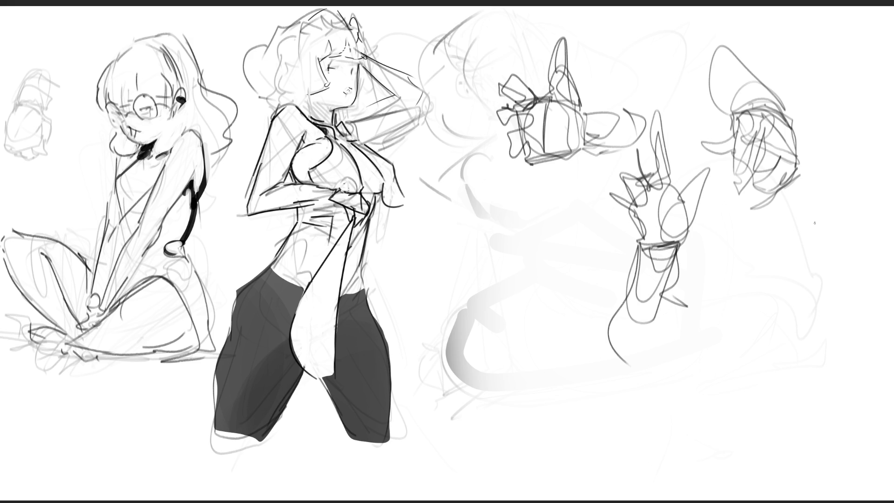
# Sketch a box-like hand with slanting fingers near the page centre
pyautogui.moveTo(482, 251)
pyautogui.mouseDown()
pyautogui.moveTo(496, 268)
pyautogui.moveTo(535, 205)
pyautogui.moveTo(501, 270)
pyautogui.mouseUp()
pyautogui.moveTo(544, 219)
pyautogui.mouseDown()
pyautogui.moveTo(525, 258)
pyautogui.moveTo(573, 219)
pyautogui.moveTo(594, 216)
pyautogui.moveTo(535, 205)
pyautogui.mouseUp()
pyautogui.moveTo(525, 198)
pyautogui.mouseDown()
pyautogui.moveTo(544, 191)
pyautogui.moveTo(546, 213)
pyautogui.moveTo(599, 171)
pyautogui.mouseUp()
pyautogui.moveTo(523, 217)
pyautogui.mouseDown()
pyautogui.moveTo(605, 186)
pyautogui.moveTo(485, 269)
pyautogui.mouseUp()
pyautogui.moveTo(508, 265)
pyautogui.mouseDown()
pyautogui.moveTo(473, 273)
pyautogui.moveTo(480, 287)
pyautogui.mouseUp()
# Rough in a right-side hand with a pointed finger, wrist and cuff
pyautogui.moveTo(728, 279)
pyautogui.mouseDown()
pyautogui.moveTo(734, 306)
pyautogui.moveTo(776, 284)
pyautogui.mouseUp()
pyautogui.moveTo(731, 289)
pyautogui.mouseDown()
pyautogui.moveTo(775, 303)
pyautogui.moveTo(759, 336)
pyautogui.mouseUp()
pyautogui.moveTo(774, 279); pyautogui.dragTo(761, 337)
pyautogui.moveTo(772, 275)
pyautogui.mouseDown()
pyautogui.moveTo(792, 309)
pyautogui.moveTo(781, 280)
pyautogui.moveTo(818, 306)
pyautogui.moveTo(836, 333)
pyautogui.mouseUp()
pyautogui.moveTo(823, 329)
pyautogui.mouseDown()
pyautogui.moveTo(801, 318)
pyautogui.moveTo(760, 347)
pyautogui.moveTo(796, 353)
pyautogui.moveTo(764, 350)
pyautogui.moveTo(778, 388)
pyautogui.moveTo(791, 392)
pyautogui.mouseUp()
pyautogui.moveTo(764, 370); pyautogui.dragTo(822, 381)
pyautogui.moveTo(815, 339)
pyautogui.mouseDown()
pyautogui.moveTo(833, 381)
pyautogui.moveTo(776, 385)
pyautogui.moveTo(838, 382)
pyautogui.mouseUp()
pyautogui.moveTo(837, 383); pyautogui.dragTo(821, 396)
pyautogui.moveTo(768, 360)
pyautogui.mouseDown()
pyautogui.moveTo(778, 369)
pyautogui.moveTo(842, 373)
pyautogui.mouseUp()
# Sketch a small hand near the bottom with contours, construction lines and finger curls
pyautogui.moveTo(634, 435)
pyautogui.mouseDown()
pyautogui.moveTo(635, 450)
pyautogui.moveTo(648, 410)
pyautogui.mouseUp()
pyautogui.moveTo(653, 406)
pyautogui.mouseDown()
pyautogui.moveTo(682, 454)
pyautogui.moveTo(671, 456)
pyautogui.mouseUp()
pyautogui.moveTo(643, 473)
pyautogui.mouseDown()
pyautogui.moveTo(656, 404)
pyautogui.moveTo(688, 451)
pyautogui.mouseUp()
pyautogui.moveTo(673, 464)
pyautogui.mouseDown()
pyautogui.moveTo(690, 453)
pyautogui.moveTo(673, 428)
pyautogui.mouseUp()
pyautogui.moveTo(643, 448)
pyautogui.mouseDown()
pyautogui.moveTo(675, 392)
pyautogui.moveTo(713, 461)
pyautogui.moveTo(695, 465)
pyautogui.mouseUp()
pyautogui.moveTo(696, 403)
pyautogui.mouseDown()
pyautogui.moveTo(719, 454)
pyautogui.moveTo(643, 454)
pyautogui.moveTo(727, 446)
pyautogui.moveTo(669, 464)
pyautogui.moveTo(667, 405)
pyautogui.mouseUp()
pyautogui.moveTo(658, 413)
pyautogui.mouseDown()
pyautogui.moveTo(691, 366)
pyautogui.moveTo(733, 403)
pyautogui.moveTo(730, 436)
pyautogui.mouseUp()
pyautogui.moveTo(726, 400)
pyautogui.mouseDown()
pyautogui.moveTo(731, 354)
pyautogui.moveTo(748, 415)
pyautogui.moveTo(731, 422)
pyautogui.mouseUp()
# Sketch an arched, bulb-shaped hand in the centre with upper knuckles
pyautogui.moveTo(516, 407)
pyautogui.mouseDown()
pyautogui.moveTo(517, 324)
pyautogui.moveTo(554, 355)
pyautogui.moveTo(554, 395)
pyautogui.mouseUp()
pyautogui.moveTo(554, 354)
pyautogui.mouseDown()
pyautogui.moveTo(567, 297)
pyautogui.moveTo(586, 382)
pyautogui.moveTo(546, 320)
pyautogui.moveTo(597, 344)
pyautogui.moveTo(585, 367)
pyautogui.mouseUp()
pyautogui.moveTo(515, 331)
pyautogui.mouseDown()
pyautogui.moveTo(528, 322)
pyautogui.moveTo(595, 369)
pyautogui.moveTo(536, 405)
pyautogui.mouseUp()
pyautogui.moveTo(558, 375); pyautogui.dragTo(559, 405)
pyautogui.moveTo(543, 411)
pyautogui.mouseDown()
pyautogui.moveTo(588, 401)
pyautogui.moveTo(603, 385)
pyautogui.mouseUp()
pyautogui.moveTo(591, 338)
pyautogui.mouseDown()
pyautogui.moveTo(601, 364)
pyautogui.moveTo(514, 338)
pyautogui.mouseUp()
pyautogui.moveTo(510, 343); pyautogui.dragTo(547, 305)
pyautogui.moveTo(510, 310)
pyautogui.mouseDown()
pyautogui.moveTo(494, 336)
pyautogui.moveTo(510, 308)
pyautogui.mouseUp()
pyautogui.moveTo(487, 307); pyautogui.dragTo(554, 291)
pyautogui.moveTo(487, 298)
pyautogui.mouseDown()
pyautogui.moveTo(497, 343)
pyautogui.moveTo(483, 307)
pyautogui.mouseUp()
# Define the centre hand's left, bottom and right sides, then fade all hand sketches lighter
pyautogui.moveTo(480, 308)
pyautogui.mouseDown()
pyautogui.moveTo(461, 259)
pyautogui.moveTo(503, 237)
pyautogui.mouseUp()
pyautogui.moveTo(503, 284)
pyautogui.mouseDown()
pyautogui.moveTo(494, 347)
pyautogui.moveTo(459, 354)
pyautogui.mouseUp()
pyautogui.moveTo(459, 261)
pyautogui.mouseDown()
pyautogui.moveTo(474, 393)
pyautogui.moveTo(544, 412)
pyautogui.moveTo(601, 373)
pyautogui.mouseUp()
pyautogui.moveTo(597, 317); pyautogui.dragTo(603, 385)
pyautogui.moveTo(599, 384); pyautogui.dragTo(550, 427)
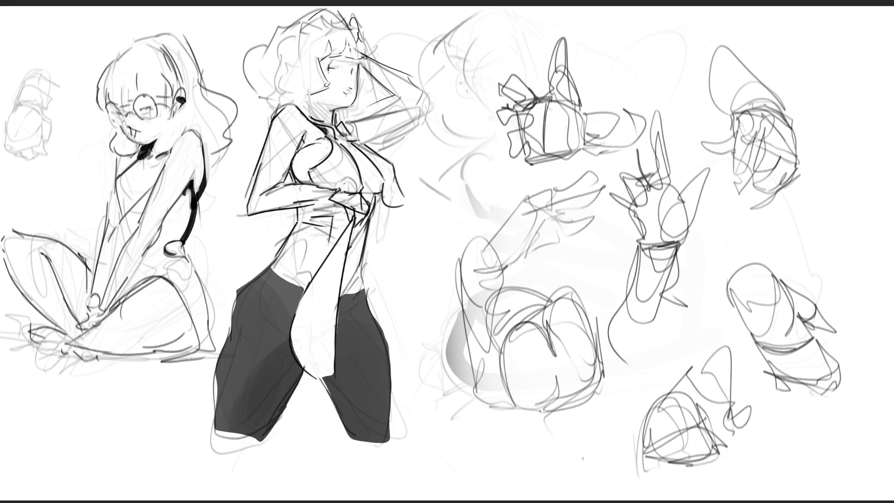
pyautogui.moveTo(690, 420)
pyautogui.mouseDown()
pyautogui.moveTo(582, 261)
pyautogui.moveTo(535, 326)
pyautogui.moveTo(540, 103)
pyautogui.moveTo(740, 62)
pyautogui.moveTo(764, 140)
pyautogui.mouseUp()
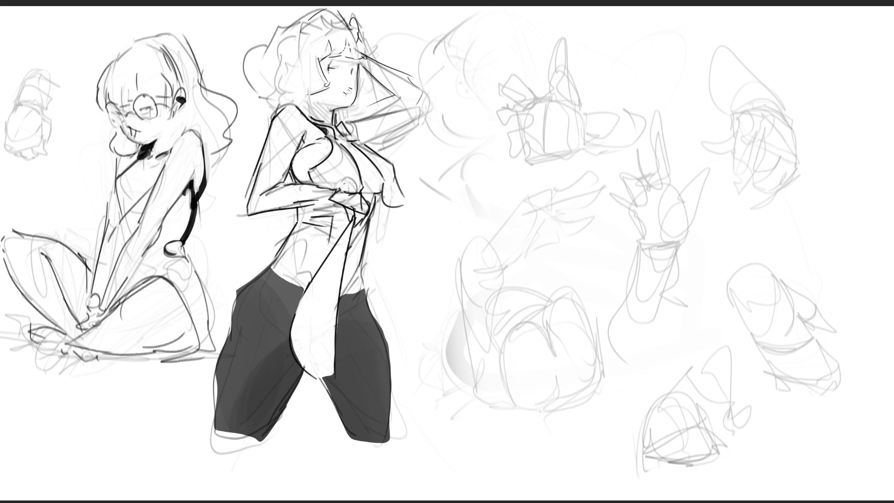
# Redraw the top-right fist cleanly: fingers, thumb, knuckle curve and sleeve cuff
pyautogui.moveTo(739, 130)
pyautogui.mouseDown()
pyautogui.moveTo(749, 111)
pyautogui.moveTo(746, 140)
pyautogui.mouseUp()
pyautogui.moveTo(751, 148)
pyautogui.mouseDown()
pyautogui.moveTo(759, 150)
pyautogui.moveTo(773, 119)
pyautogui.moveTo(772, 146)
pyautogui.moveTo(790, 166)
pyautogui.mouseUp()
pyautogui.moveTo(736, 131)
pyautogui.mouseDown()
pyautogui.moveTo(730, 166)
pyautogui.moveTo(745, 183)
pyautogui.moveTo(756, 152)
pyautogui.moveTo(751, 170)
pyautogui.moveTo(770, 189)
pyautogui.mouseUp()
pyautogui.moveTo(758, 145)
pyautogui.mouseDown()
pyautogui.moveTo(741, 191)
pyautogui.moveTo(759, 186)
pyautogui.moveTo(773, 163)
pyautogui.moveTo(760, 183)
pyautogui.moveTo(775, 187)
pyautogui.mouseUp()
pyautogui.moveTo(798, 143); pyautogui.dragTo(796, 168)
pyautogui.moveTo(796, 169); pyautogui.dragTo(777, 188)
pyautogui.moveTo(798, 139)
pyautogui.mouseDown()
pyautogui.moveTo(797, 146)
pyautogui.moveTo(766, 96)
pyautogui.moveTo(734, 110)
pyautogui.moveTo(786, 119)
pyautogui.mouseUp()
pyautogui.moveTo(778, 112)
pyautogui.mouseDown()
pyautogui.moveTo(753, 107)
pyautogui.moveTo(728, 139)
pyautogui.moveTo(706, 148)
pyautogui.moveTo(730, 146)
pyautogui.mouseUp()
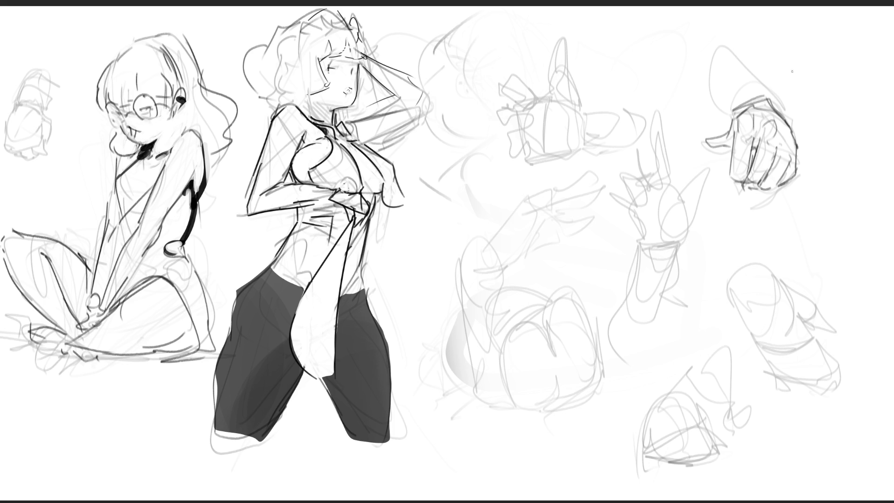
pyautogui.moveTo(734, 114)
pyautogui.mouseDown()
pyautogui.moveTo(722, 136)
pyautogui.moveTo(700, 145)
pyautogui.moveTo(724, 149)
pyautogui.moveTo(735, 104)
pyautogui.moveTo(773, 101)
pyautogui.moveTo(785, 119)
pyautogui.mouseUp()
pyautogui.moveTo(775, 105)
pyautogui.mouseDown()
pyautogui.moveTo(712, 82)
pyautogui.moveTo(779, 100)
pyautogui.moveTo(785, 126)
pyautogui.moveTo(733, 114)
pyautogui.mouseUp()
pyautogui.moveTo(731, 114)
pyautogui.mouseDown()
pyautogui.moveTo(698, 90)
pyautogui.moveTo(720, 51)
pyautogui.mouseUp()
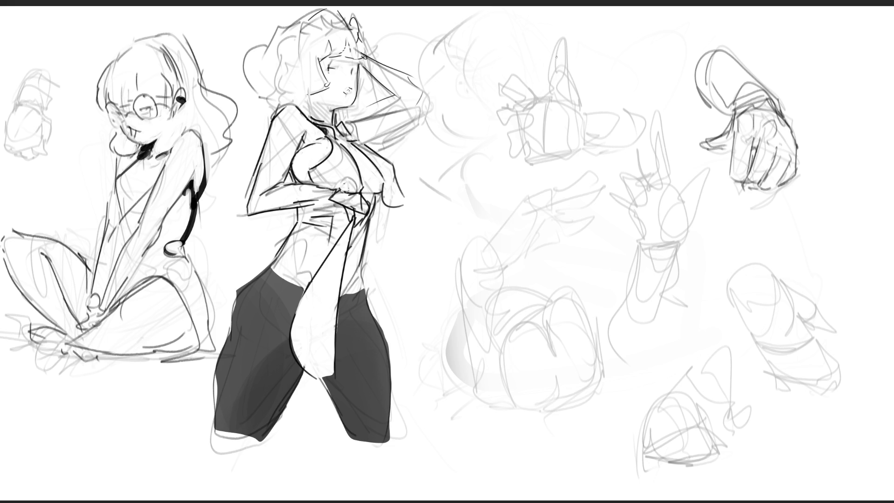
# Ink clean lines over the top-centre hand's fingers, palm and lower part
pyautogui.moveTo(550, 52)
pyautogui.mouseDown()
pyautogui.moveTo(553, 74)
pyautogui.moveTo(569, 71)
pyautogui.moveTo(574, 88)
pyautogui.moveTo(557, 96)
pyautogui.moveTo(578, 126)
pyautogui.mouseUp()
pyautogui.moveTo(585, 116); pyautogui.dragTo(585, 135)
pyautogui.moveTo(529, 71); pyautogui.dragTo(549, 54)
pyautogui.moveTo(523, 94)
pyautogui.mouseDown()
pyautogui.moveTo(541, 80)
pyautogui.moveTo(541, 135)
pyautogui.moveTo(571, 138)
pyautogui.mouseUp()
pyautogui.moveTo(577, 106); pyautogui.dragTo(583, 127)
pyautogui.moveTo(545, 83)
pyautogui.mouseDown()
pyautogui.moveTo(585, 122)
pyautogui.moveTo(582, 108)
pyautogui.moveTo(625, 126)
pyautogui.mouseUp()
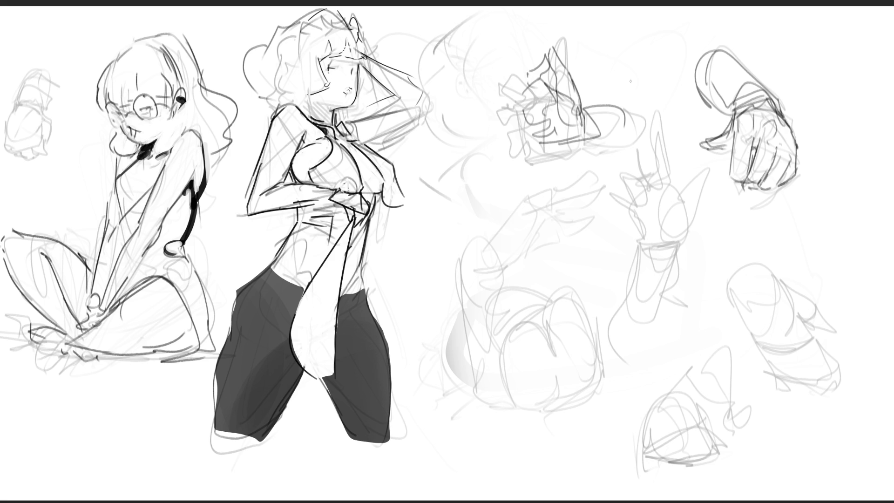
# Outline the lower-right hand cleanly, refining its edges, fingers and shaded tip
pyautogui.moveTo(729, 282)
pyautogui.mouseDown()
pyautogui.moveTo(759, 263)
pyautogui.moveTo(776, 284)
pyautogui.moveTo(772, 342)
pyautogui.moveTo(813, 337)
pyautogui.mouseUp()
pyautogui.moveTo(777, 281)
pyautogui.mouseDown()
pyautogui.moveTo(809, 342)
pyautogui.moveTo(778, 394)
pyautogui.mouseUp()
pyautogui.moveTo(762, 348)
pyautogui.mouseDown()
pyautogui.moveTo(775, 381)
pyautogui.moveTo(813, 397)
pyautogui.mouseUp()
pyautogui.moveTo(802, 344); pyautogui.dragTo(833, 389)
pyautogui.moveTo(803, 342)
pyautogui.mouseDown()
pyautogui.moveTo(842, 383)
pyautogui.moveTo(810, 351)
pyautogui.mouseUp()
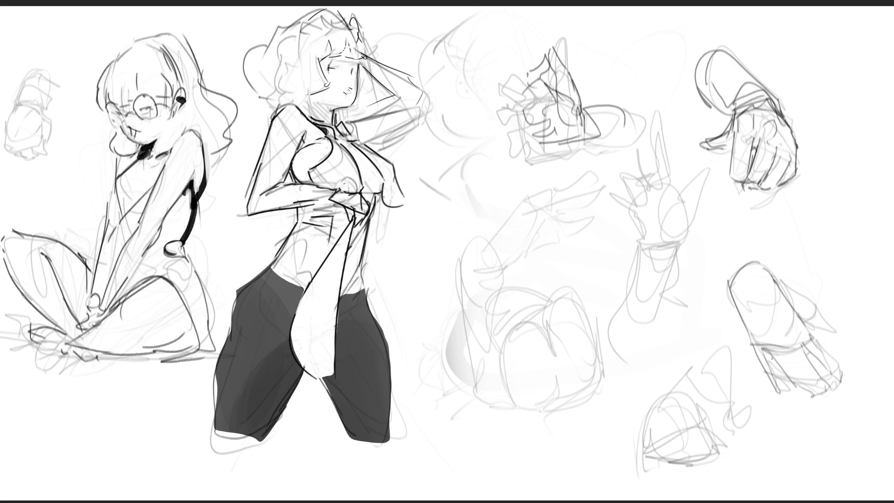
pyautogui.moveTo(803, 309); pyautogui.dragTo(799, 322)
pyautogui.moveTo(776, 276)
pyautogui.mouseDown()
pyautogui.moveTo(813, 298)
pyautogui.moveTo(801, 316)
pyautogui.mouseUp()
pyautogui.moveTo(815, 312)
pyautogui.mouseDown()
pyautogui.moveTo(814, 300)
pyautogui.moveTo(822, 316)
pyautogui.moveTo(832, 305)
pyautogui.moveTo(836, 315)
pyautogui.mouseUp()
pyautogui.moveTo(805, 289)
pyautogui.mouseDown()
pyautogui.moveTo(839, 308)
pyautogui.moveTo(760, 270)
pyautogui.moveTo(773, 276)
pyautogui.moveTo(763, 313)
pyautogui.mouseUp()
pyautogui.moveTo(773, 272); pyautogui.dragTo(753, 315)
pyautogui.moveTo(743, 281)
pyautogui.mouseDown()
pyautogui.moveTo(730, 261)
pyautogui.moveTo(759, 252)
pyautogui.mouseUp()
pyautogui.moveTo(725, 257)
pyautogui.mouseDown()
pyautogui.moveTo(761, 258)
pyautogui.moveTo(724, 273)
pyautogui.mouseUp()
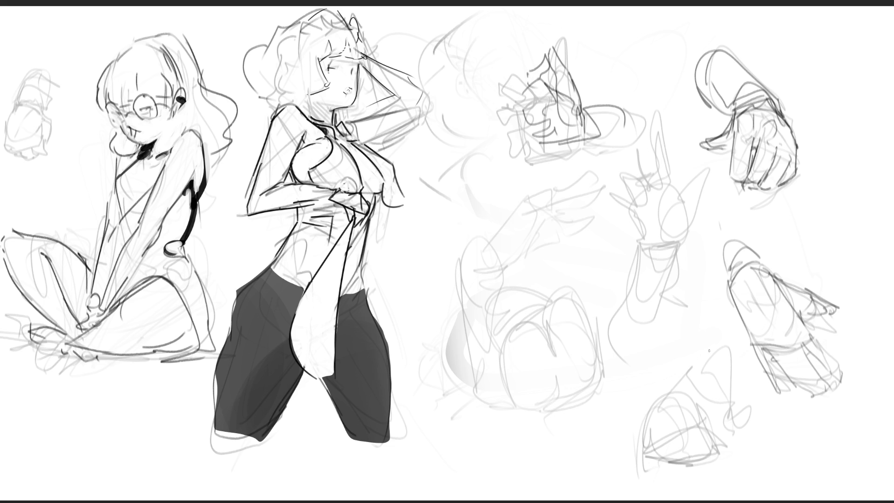
# Darken the standing figure's chest outlines, undo a misplaced hand stroke, and darken the glasses' left edge
pyautogui.moveTo(314, 170); pyautogui.dragTo(328, 186)
pyautogui.moveTo(382, 193); pyautogui.dragTo(404, 185)
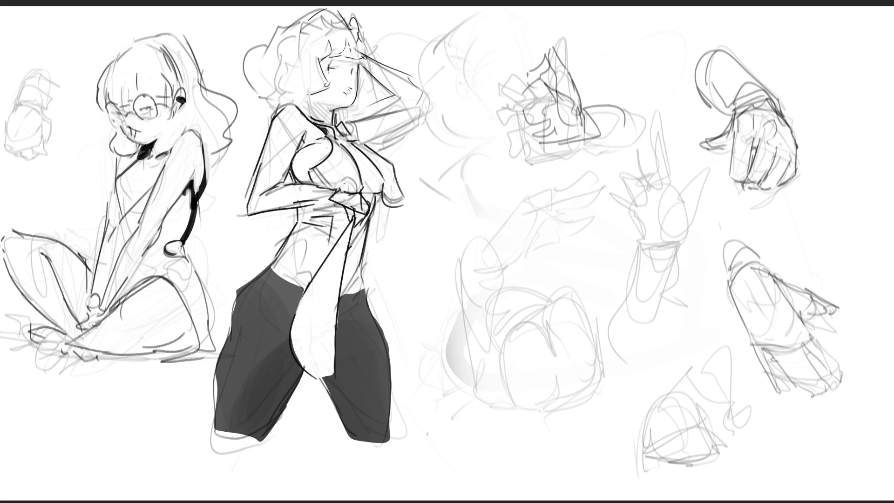
pyautogui.moveTo(367, 186); pyautogui.dragTo(371, 193)
pyautogui.moveTo(302, 138); pyautogui.dragTo(305, 149)
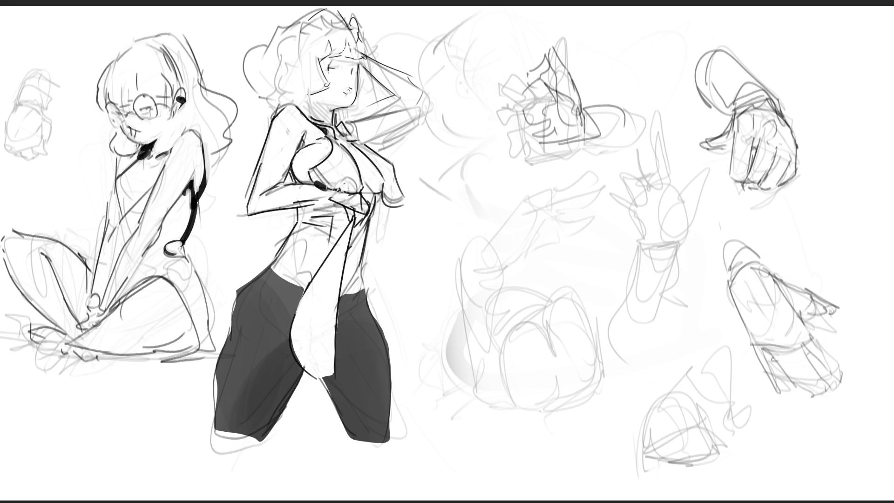
pyautogui.moveTo(326, 190)
pyautogui.mouseDown()
pyautogui.moveTo(361, 192)
pyautogui.moveTo(343, 187)
pyautogui.moveTo(367, 174)
pyautogui.mouseUp()
pyautogui.hotkey('ctrl', 'z')
pyautogui.moveTo(107, 107)
pyautogui.mouseDown()
pyautogui.moveTo(113, 124)
pyautogui.moveTo(116, 114)
pyautogui.mouseUp()
# Dab cheek freckles and ink the glasses, lenses, bangs and hair outline across the head
pyautogui.click(165, 108)
pyautogui.moveTo(156, 103); pyautogui.dragTo(177, 92)
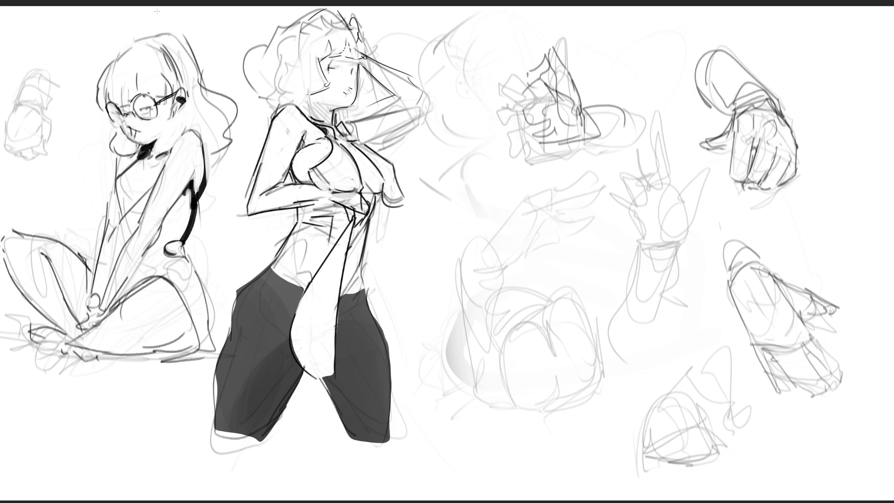
pyautogui.moveTo(120, 58); pyautogui.dragTo(103, 104)
pyautogui.moveTo(104, 108); pyautogui.dragTo(133, 101)
pyautogui.moveTo(128, 70); pyautogui.dragTo(131, 90)
pyautogui.moveTo(131, 91)
pyautogui.mouseDown()
pyautogui.moveTo(134, 99)
pyautogui.moveTo(117, 53)
pyautogui.moveTo(154, 45)
pyautogui.mouseUp()
pyautogui.moveTo(169, 79)
pyautogui.mouseDown()
pyautogui.moveTo(152, 47)
pyautogui.moveTo(170, 83)
pyautogui.mouseUp()
pyautogui.moveTo(149, 41); pyautogui.dragTo(178, 86)
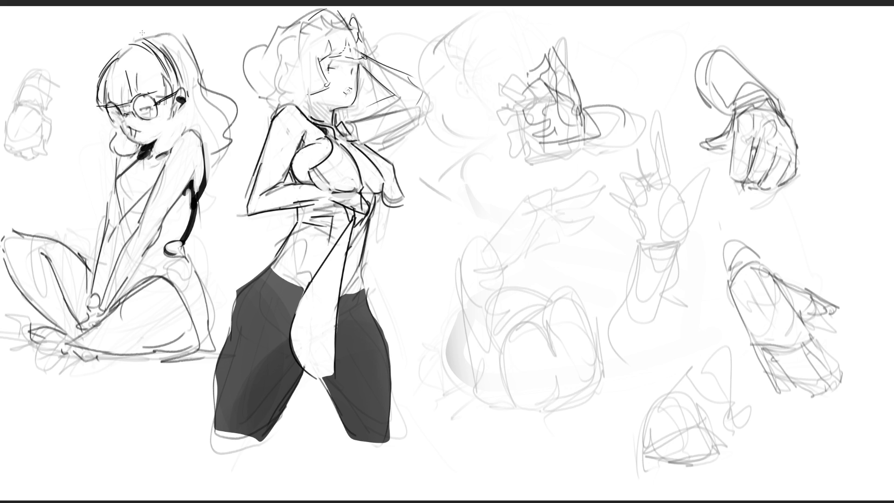
pyautogui.moveTo(119, 47)
pyautogui.mouseDown()
pyautogui.moveTo(162, 36)
pyautogui.moveTo(239, 115)
pyautogui.mouseUp()
# Ink a cheek curl, touch up mouth and earring areas, and draw neck and hair strands behind it
pyautogui.moveTo(117, 129)
pyautogui.mouseDown()
pyautogui.moveTo(122, 159)
pyautogui.moveTo(135, 163)
pyautogui.mouseUp()
pyautogui.moveTo(127, 131); pyautogui.dragTo(136, 136)
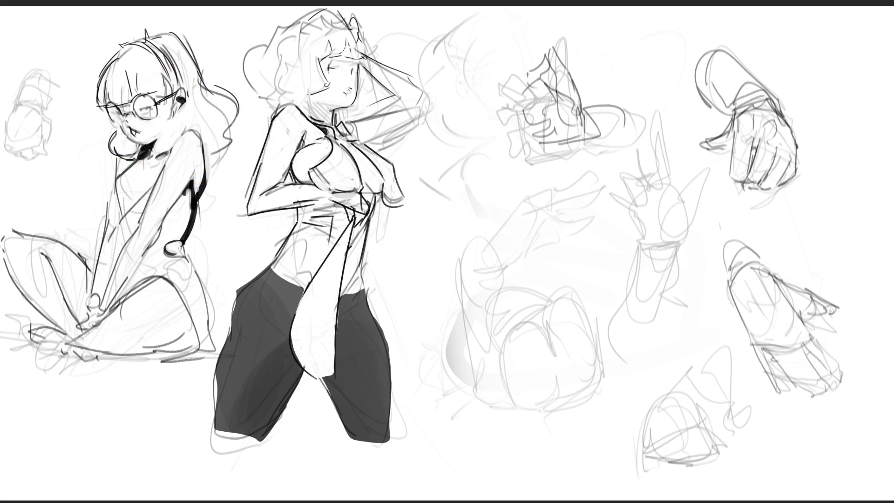
pyautogui.moveTo(174, 106); pyautogui.dragTo(173, 108)
pyautogui.moveTo(152, 146); pyautogui.dragTo(176, 149)
pyautogui.moveTo(189, 109)
pyautogui.mouseDown()
pyautogui.moveTo(188, 130)
pyautogui.moveTo(199, 133)
pyautogui.moveTo(207, 160)
pyautogui.mouseUp()
pyautogui.moveTo(205, 150); pyautogui.dragTo(223, 160)
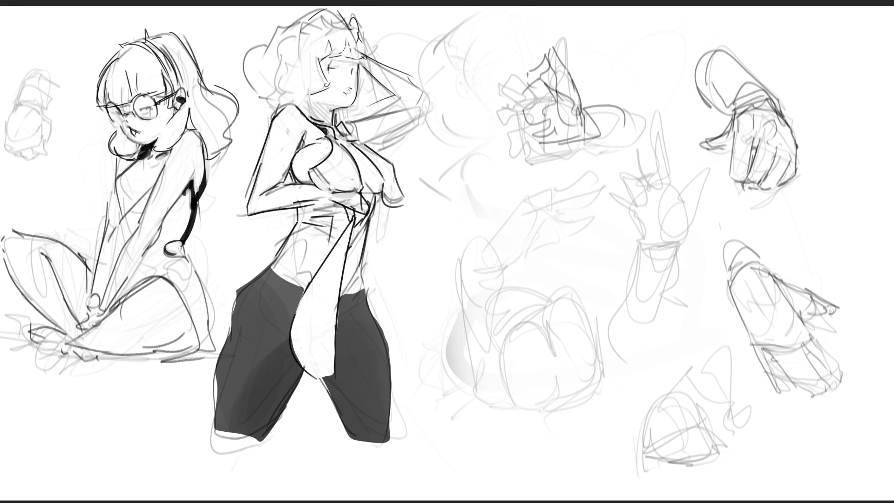
pyautogui.moveTo(192, 113); pyautogui.dragTo(188, 131)
# Ink strands along the right and top hair outline, then the collar and shoulder line
pyautogui.moveTo(201, 81)
pyautogui.mouseDown()
pyautogui.moveTo(234, 143)
pyautogui.moveTo(214, 152)
pyautogui.mouseUp()
pyautogui.moveTo(212, 92)
pyautogui.mouseDown()
pyautogui.moveTo(239, 129)
pyautogui.moveTo(234, 91)
pyautogui.moveTo(234, 106)
pyautogui.mouseUp()
pyautogui.moveTo(238, 104); pyautogui.dragTo(227, 136)
pyautogui.moveTo(181, 36); pyautogui.dragTo(197, 59)
pyautogui.moveTo(197, 59); pyautogui.dragTo(203, 92)
pyautogui.moveTo(154, 46); pyautogui.dragTo(193, 38)
pyautogui.moveTo(166, 156); pyautogui.dragTo(174, 173)
pyautogui.moveTo(180, 132); pyautogui.dragTo(206, 167)
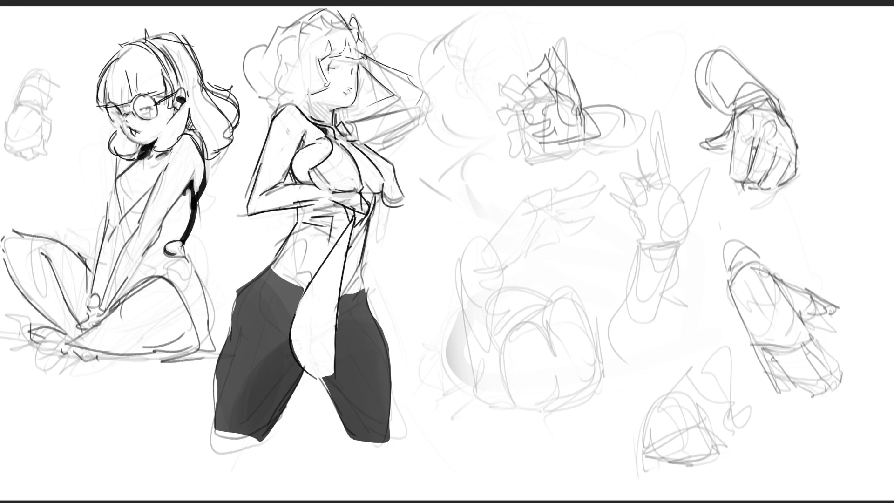
pyautogui.moveTo(156, 159)
pyautogui.mouseDown()
pyautogui.moveTo(136, 165)
pyautogui.moveTo(132, 202)
pyautogui.moveTo(161, 171)
pyautogui.mouseUp()
# Ink the glasses girl's chest and torso, undoing two stray strokes
pyautogui.moveTo(121, 206); pyautogui.dragTo(127, 223)
pyautogui.moveTo(126, 222)
pyautogui.mouseDown()
pyautogui.moveTo(152, 192)
pyautogui.moveTo(114, 258)
pyautogui.mouseUp()
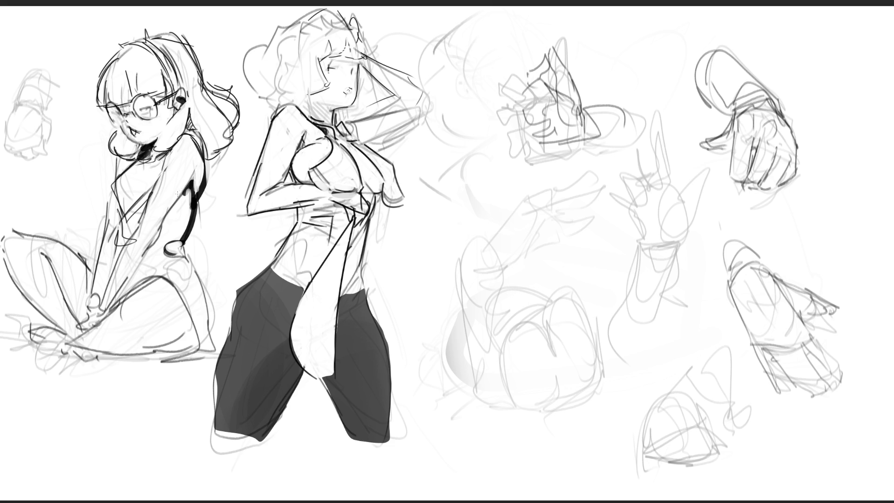
pyautogui.hotkey('ctrl', 'z')
pyautogui.moveTo(112, 200)
pyautogui.mouseDown()
pyautogui.moveTo(96, 298)
pyautogui.moveTo(122, 245)
pyautogui.moveTo(116, 161)
pyautogui.mouseUp()
pyautogui.hotkey('ctrl', 'z')
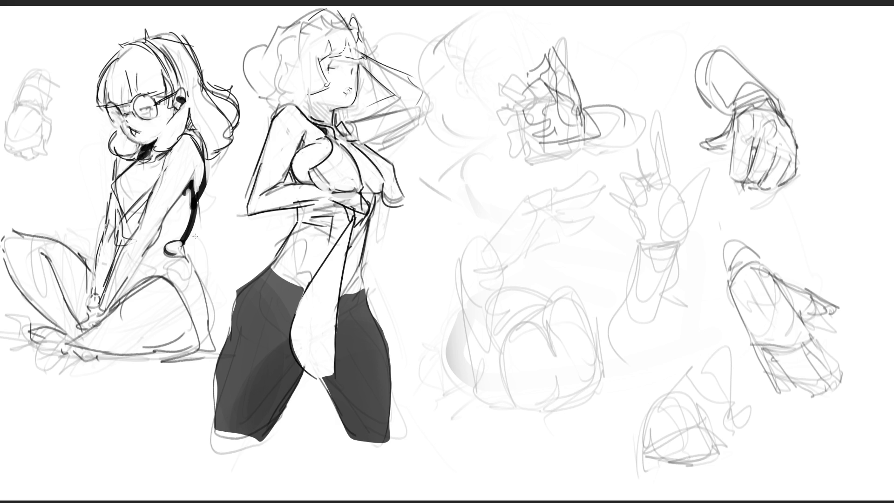
# Ink the girl's back shape, foot with ground shadow, toe, ankle and shin
pyautogui.moveTo(174, 247)
pyautogui.mouseDown()
pyautogui.moveTo(185, 244)
pyautogui.moveTo(192, 259)
pyautogui.moveTo(218, 357)
pyautogui.moveTo(160, 354)
pyautogui.moveTo(202, 342)
pyautogui.mouseUp()
pyautogui.moveTo(146, 348); pyautogui.dragTo(171, 340)
pyautogui.moveTo(158, 345)
pyautogui.mouseDown()
pyautogui.moveTo(180, 335)
pyautogui.moveTo(168, 346)
pyautogui.moveTo(87, 355)
pyautogui.moveTo(22, 340)
pyautogui.moveTo(55, 334)
pyautogui.moveTo(115, 368)
pyautogui.moveTo(120, 385)
pyautogui.moveTo(113, 366)
pyautogui.mouseUp()
pyautogui.moveTo(91, 322); pyautogui.dragTo(86, 330)
pyautogui.moveTo(86, 313)
pyautogui.mouseDown()
pyautogui.moveTo(102, 309)
pyautogui.moveTo(100, 325)
pyautogui.mouseUp()
pyautogui.moveTo(88, 313); pyautogui.dragTo(104, 301)
pyautogui.moveTo(105, 289)
pyautogui.mouseDown()
pyautogui.moveTo(94, 319)
pyautogui.moveTo(132, 281)
pyautogui.mouseUp()
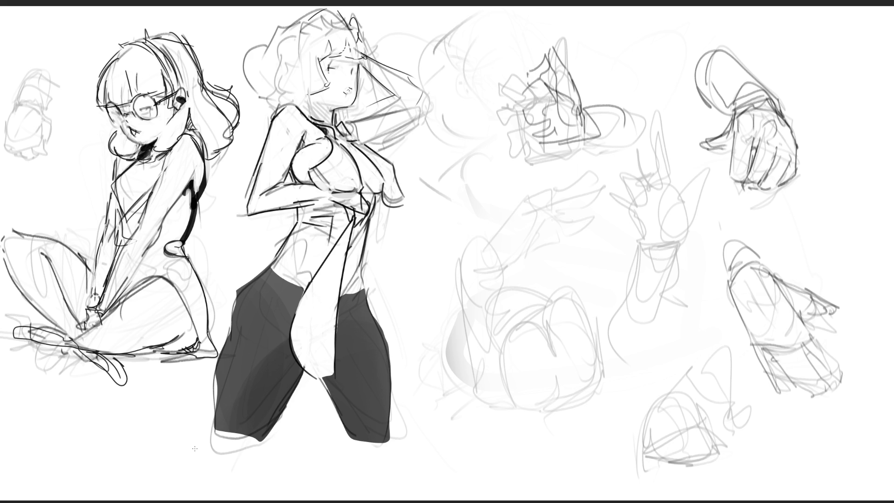
# Resize the brush and mirror the canvas horizontally to check proportions
pyautogui.press('e')
pyautogui.press('[')
pyautogui.press('[')
pyautogui.press('[')
pyautogui.press('m')
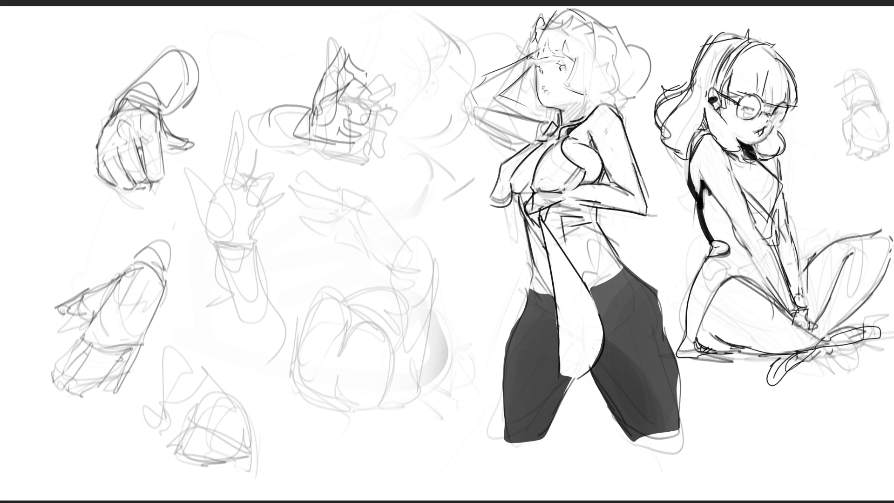
# Sketch a small bow atop the standing girl's head and add curls to her hair
pyautogui.moveTo(536, 28); pyautogui.dragTo(542, 19)
pyautogui.moveTo(544, 18)
pyautogui.mouseDown()
pyautogui.moveTo(545, 27)
pyautogui.moveTo(554, 9)
pyautogui.moveTo(535, 41)
pyautogui.mouseUp()
pyautogui.moveTo(537, 37); pyautogui.dragTo(533, 47)
pyautogui.moveTo(547, 29)
pyautogui.mouseDown()
pyautogui.moveTo(531, 56)
pyautogui.moveTo(542, 57)
pyautogui.mouseUp()
pyautogui.moveTo(546, 38)
pyautogui.mouseDown()
pyautogui.moveTo(541, 55)
pyautogui.moveTo(552, 46)
pyautogui.moveTo(571, 52)
pyautogui.moveTo(570, 91)
pyautogui.mouseUp()
pyautogui.moveTo(569, 88); pyautogui.dragTo(583, 92)
# Try face-edge, freckle, cheek and chin strokes, undoing the unwanted ones with Ctrl+Z
pyautogui.moveTo(536, 57)
pyautogui.mouseDown()
pyautogui.moveTo(522, 86)
pyautogui.moveTo(534, 92)
pyautogui.mouseUp()
pyautogui.hotkey('ctrl', 'z')
pyautogui.hotkey('ctrl', 'z')
pyautogui.hotkey('ctrl', 'z')
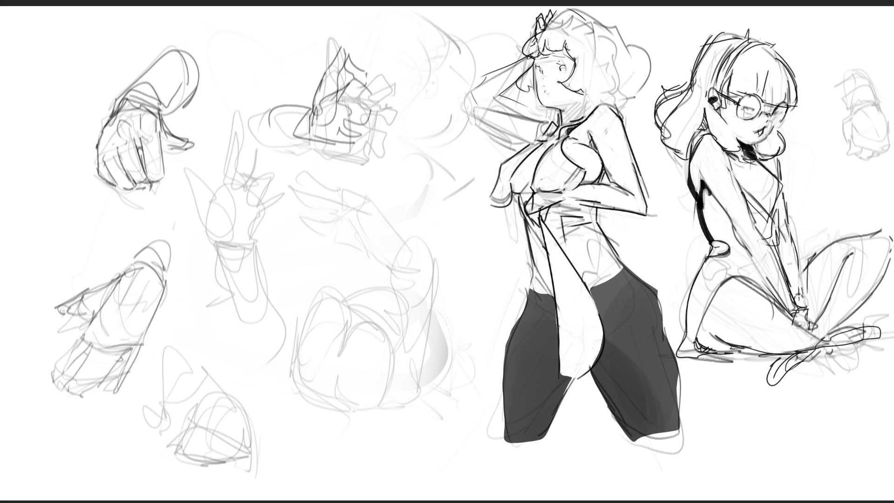
pyautogui.moveTo(555, 56)
pyautogui.mouseDown()
pyautogui.moveTo(537, 76)
pyautogui.moveTo(550, 99)
pyautogui.mouseUp()
pyautogui.hotkey('ctrl', 'z')
pyautogui.hotkey('ctrl', 'z')
pyautogui.hotkey('ctrl', 'z')
pyautogui.moveTo(549, 85); pyautogui.dragTo(555, 89)
pyautogui.moveTo(546, 110)
pyautogui.mouseDown()
pyautogui.moveTo(567, 106)
pyautogui.moveTo(553, 95)
pyautogui.mouseUp()
pyautogui.hotkey('ctrl', 'z')
pyautogui.hotkey('ctrl', 'z')
pyautogui.hotkey('ctrl', 'z')
pyautogui.hotkey('ctrl', 'z')
pyautogui.moveTo(555, 120)
pyautogui.mouseDown()
pyautogui.moveTo(580, 102)
pyautogui.moveTo(561, 115)
pyautogui.mouseUp()
pyautogui.hotkey('ctrl', 'z')
pyautogui.hotkey('ctrl', 'z')
# Erase the girl's old eyes and redraw them with eyelashes using a small brush
pyautogui.moveTo(566, 91)
pyautogui.mouseDown()
pyautogui.moveTo(548, 74)
pyautogui.moveTo(565, 89)
pyautogui.moveTo(555, 95)
pyautogui.moveTo(555, 75)
pyautogui.mouseUp()
pyautogui.press('e')
pyautogui.moveTo(568, 59); pyautogui.dragTo(537, 75)
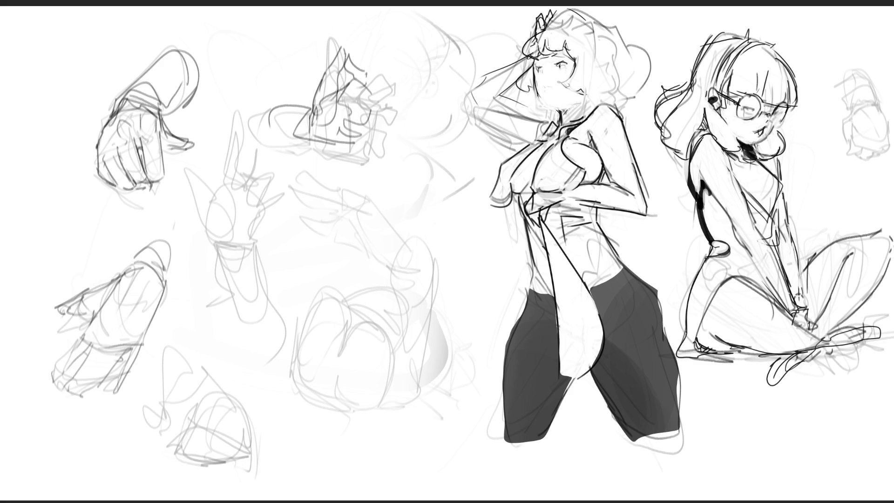
# Add an eyelash, lighten the eye lines, and try then undo grey neck shading
pyautogui.moveTo(547, 68); pyautogui.dragTo(542, 76)
pyautogui.moveTo(557, 66)
pyautogui.mouseDown()
pyautogui.moveTo(567, 59)
pyautogui.moveTo(556, 63)
pyautogui.mouseUp()
pyautogui.moveTo(573, 113); pyautogui.dragTo(561, 120)
pyautogui.hotkey('ctrl', 'z')
# Erase the faint hatching on her stomach and leave grey test dabs on the canvas
pyautogui.click(726, 422)
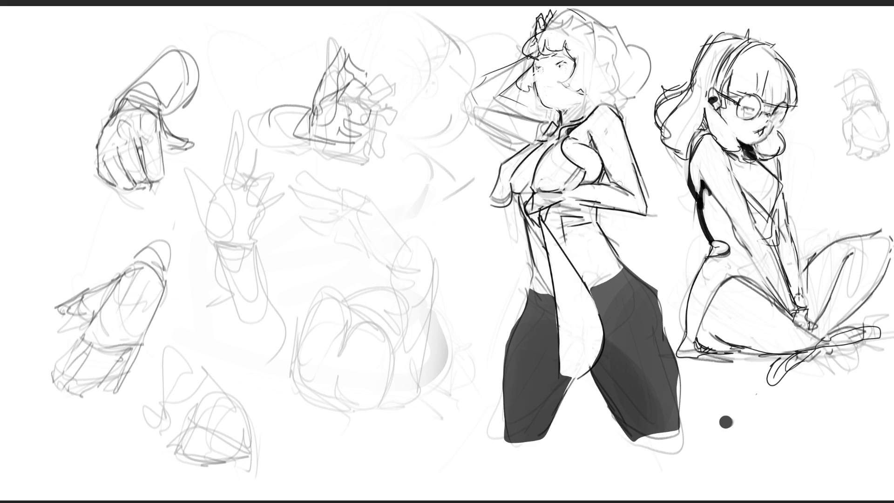
pyautogui.hotkey('ctrl', 'z')
pyautogui.moveTo(568, 237)
pyautogui.mouseDown()
pyautogui.moveTo(582, 224)
pyautogui.moveTo(566, 210)
pyautogui.moveTo(533, 203)
pyautogui.moveTo(545, 218)
pyautogui.moveTo(549, 210)
pyautogui.moveTo(545, 219)
pyautogui.moveTo(542, 205)
pyautogui.moveTo(525, 211)
pyautogui.moveTo(534, 224)
pyautogui.mouseUp()
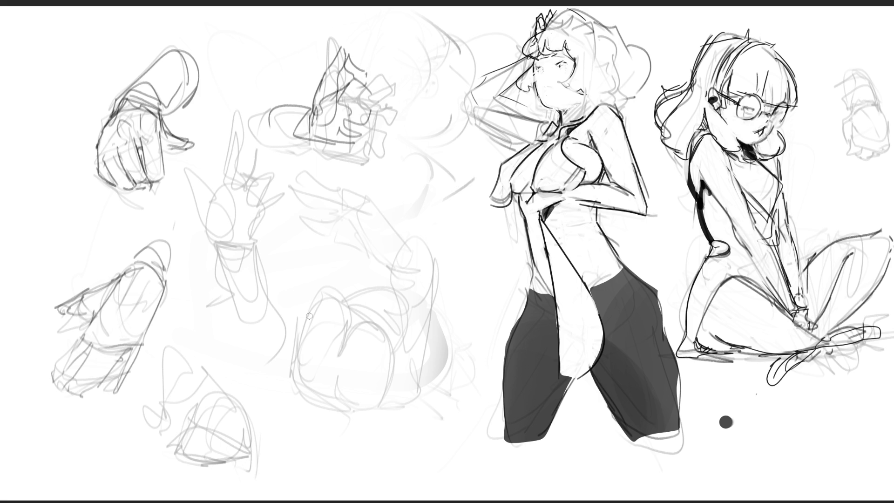
pyautogui.click(405, 286)
# Paint bold curved arches with hooked feet over the central rough sketch
pyautogui.hotkey('ctrl', 'z')
pyautogui.moveTo(312, 307); pyautogui.dragTo(319, 404)
pyautogui.moveTo(310, 304)
pyautogui.mouseDown()
pyautogui.moveTo(328, 302)
pyautogui.moveTo(391, 325)
pyautogui.moveTo(402, 410)
pyautogui.moveTo(408, 386)
pyautogui.mouseUp()
pyautogui.moveTo(354, 299)
pyautogui.mouseDown()
pyautogui.moveTo(377, 291)
pyautogui.moveTo(417, 317)
pyautogui.moveTo(388, 279)
pyautogui.moveTo(431, 255)
pyautogui.moveTo(440, 376)
pyautogui.mouseUp()
pyautogui.moveTo(415, 295); pyautogui.dragTo(438, 380)
pyautogui.moveTo(415, 317); pyautogui.dragTo(419, 407)
pyautogui.moveTo(404, 410)
pyautogui.mouseDown()
pyautogui.moveTo(425, 406)
pyautogui.moveTo(423, 418)
pyautogui.mouseUp()
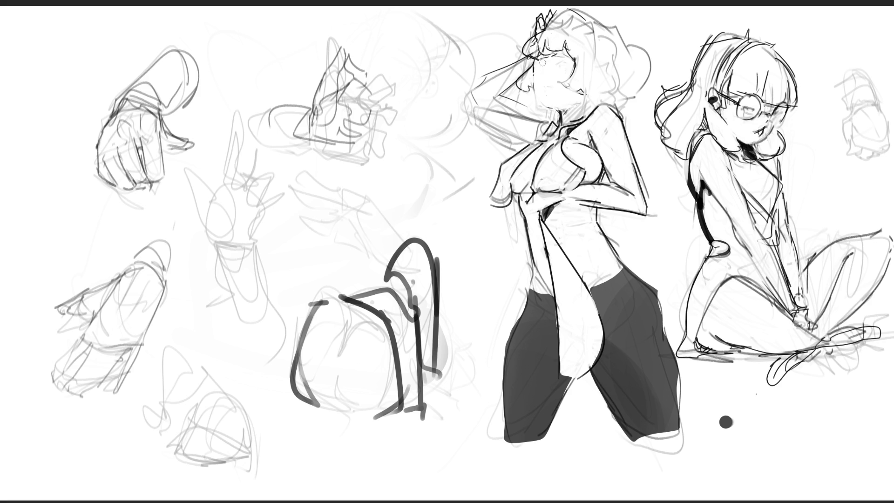
# Try a thick outline on the girl's face, then draw a thick line under her chin
pyautogui.moveTo(534, 63); pyautogui.dragTo(554, 101)
pyautogui.hotkey('ctrl', 'z')
pyautogui.moveTo(547, 102); pyautogui.dragTo(569, 108)
# Replace the thick chin line with a dark shadow under the girl's chin
pyautogui.hotkey('ctrl', 'z')
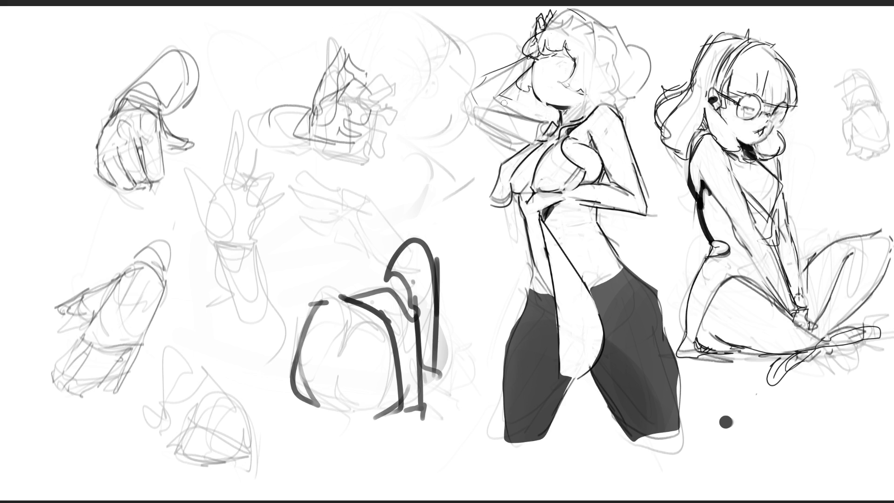
pyautogui.moveTo(561, 109); pyautogui.dragTo(569, 114)
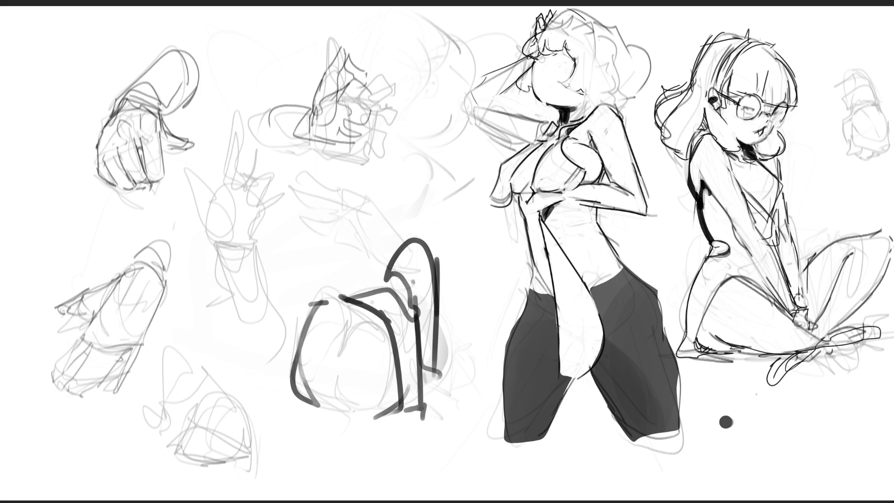
pyautogui.moveTo(568, 102)
pyautogui.mouseDown()
pyautogui.moveTo(584, 98)
pyautogui.moveTo(573, 100)
pyautogui.moveTo(572, 116)
pyautogui.moveTo(583, 98)
pyautogui.mouseUp()
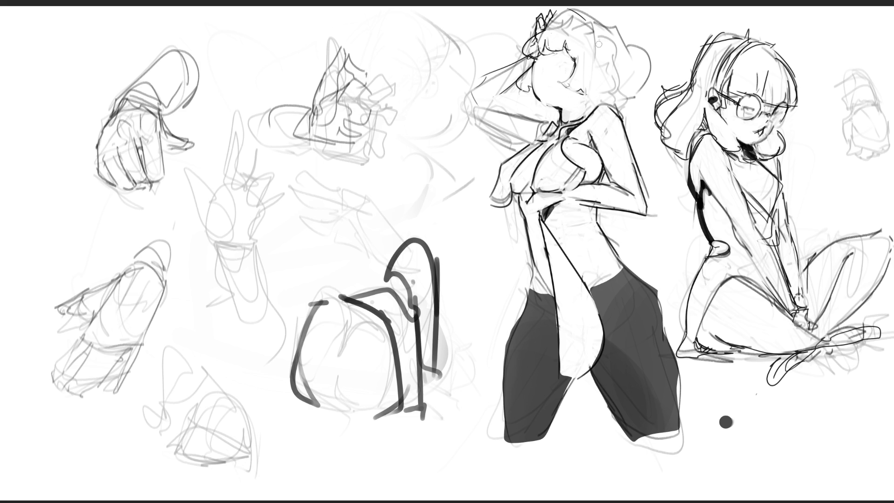
# Paint the hair bun, wavy hair outline and bangs, then add an eye and blush dot
pyautogui.moveTo(544, 36)
pyautogui.mouseDown()
pyautogui.moveTo(545, 54)
pyautogui.moveTo(539, 36)
pyautogui.moveTo(536, 52)
pyautogui.moveTo(561, 12)
pyautogui.moveTo(585, 9)
pyautogui.moveTo(642, 46)
pyautogui.moveTo(634, 98)
pyautogui.mouseUp()
pyautogui.moveTo(536, 52)
pyautogui.mouseDown()
pyautogui.moveTo(578, 70)
pyautogui.moveTo(586, 90)
pyautogui.mouseUp()
pyautogui.hotkey('ctrl', 'z')
pyautogui.hotkey('ctrl', 'z')
pyautogui.moveTo(577, 49); pyautogui.dragTo(588, 90)
pyautogui.moveTo(540, 59); pyautogui.dragTo(568, 69)
pyautogui.click(540, 82)
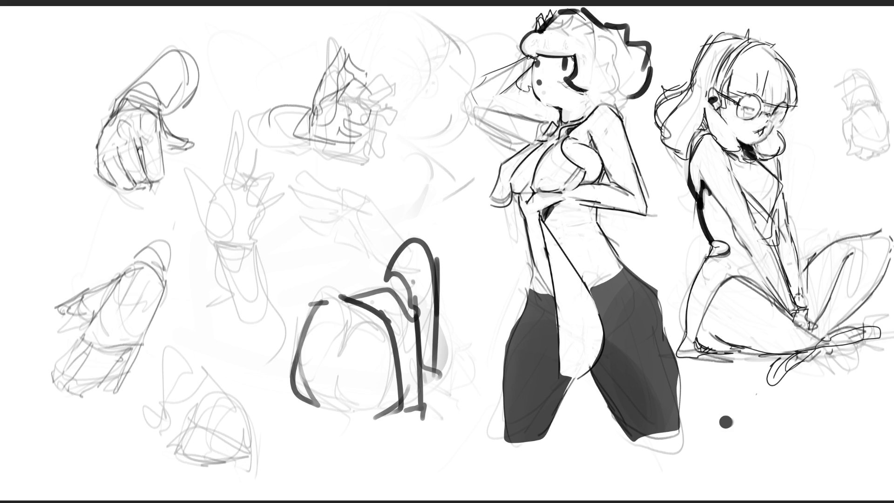
# Add dark pencil strokes along the fingers and left edge of the top-left fist
pyautogui.moveTo(138, 139)
pyautogui.mouseDown()
pyautogui.moveTo(143, 170)
pyautogui.moveTo(162, 175)
pyautogui.mouseUp()
pyautogui.moveTo(117, 131)
pyautogui.mouseDown()
pyautogui.moveTo(129, 142)
pyautogui.moveTo(103, 150)
pyautogui.moveTo(104, 134)
pyautogui.moveTo(130, 101)
pyautogui.moveTo(150, 97)
pyautogui.mouseUp()
pyautogui.moveTo(116, 151)
pyautogui.mouseDown()
pyautogui.moveTo(135, 182)
pyautogui.moveTo(129, 191)
pyautogui.moveTo(93, 173)
pyautogui.moveTo(126, 192)
pyautogui.mouseUp()
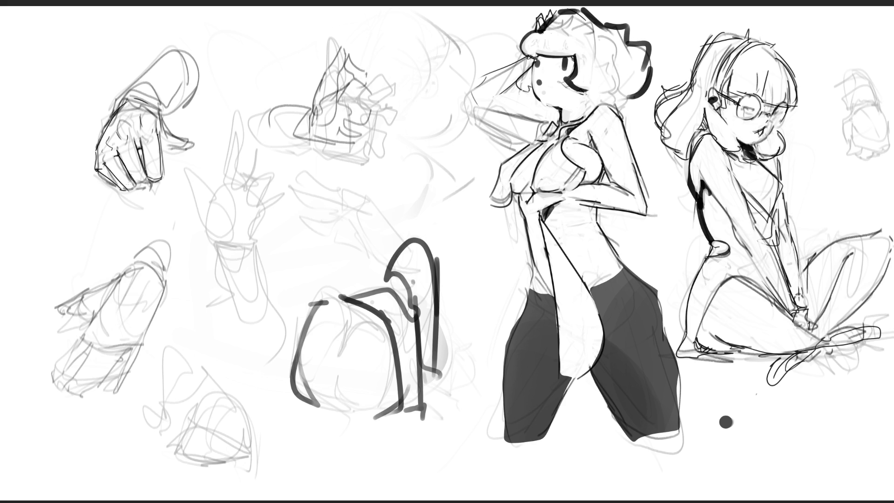
# Darken the fist's finger lines and thumb, and draw its sleeve cuff and forearm
pyautogui.moveTo(137, 148)
pyautogui.mouseDown()
pyautogui.moveTo(145, 160)
pyautogui.moveTo(135, 141)
pyautogui.mouseUp()
pyautogui.moveTo(103, 170); pyautogui.dragTo(117, 187)
pyautogui.moveTo(164, 149); pyautogui.dragTo(187, 149)
pyautogui.moveTo(161, 121)
pyautogui.mouseDown()
pyautogui.moveTo(196, 144)
pyautogui.moveTo(158, 154)
pyautogui.moveTo(172, 150)
pyautogui.moveTo(171, 133)
pyautogui.mouseUp()
pyautogui.moveTo(134, 97)
pyautogui.mouseDown()
pyautogui.moveTo(158, 110)
pyautogui.moveTo(139, 90)
pyautogui.mouseUp()
pyautogui.moveTo(139, 91); pyautogui.dragTo(164, 119)
pyautogui.moveTo(115, 103); pyautogui.dragTo(140, 85)
pyautogui.moveTo(132, 97); pyautogui.dragTo(148, 96)
pyautogui.moveTo(141, 84)
pyautogui.mouseDown()
pyautogui.moveTo(170, 67)
pyautogui.moveTo(207, 92)
pyautogui.mouseUp()
pyautogui.moveTo(210, 93)
pyautogui.mouseDown()
pyautogui.moveTo(162, 118)
pyautogui.moveTo(215, 92)
pyautogui.mouseUp()
pyautogui.moveTo(194, 60); pyautogui.dragTo(222, 99)
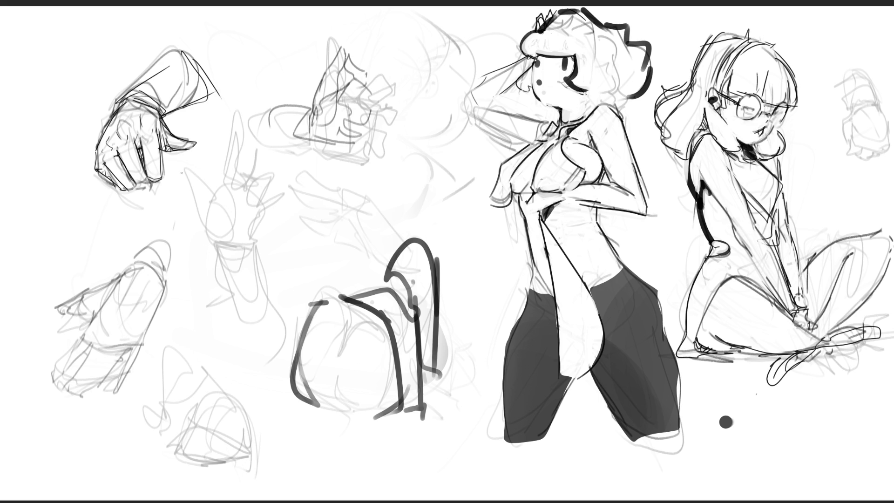
# Outline the open hand down to its wrist and cuff, and add diagonal hatching
pyautogui.moveTo(183, 181)
pyautogui.mouseDown()
pyautogui.moveTo(198, 180)
pyautogui.moveTo(205, 224)
pyautogui.moveTo(238, 165)
pyautogui.moveTo(271, 202)
pyautogui.moveTo(252, 231)
pyautogui.mouseUp()
pyautogui.moveTo(203, 217)
pyautogui.mouseDown()
pyautogui.moveTo(226, 241)
pyautogui.moveTo(244, 236)
pyautogui.mouseUp()
pyautogui.moveTo(261, 225); pyautogui.dragTo(243, 274)
pyautogui.moveTo(218, 238)
pyautogui.mouseDown()
pyautogui.moveTo(238, 242)
pyautogui.moveTo(233, 250)
pyautogui.moveTo(254, 247)
pyautogui.moveTo(281, 302)
pyautogui.moveTo(270, 316)
pyautogui.mouseUp()
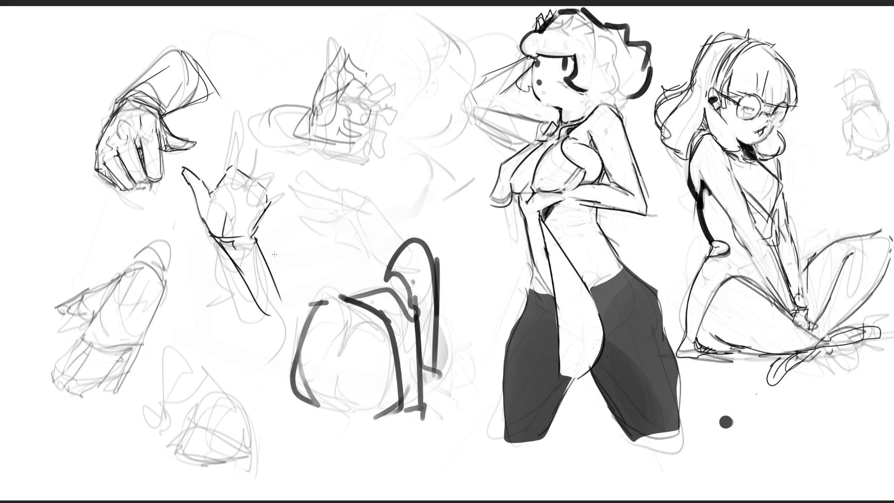
pyautogui.moveTo(229, 166)
pyautogui.mouseDown()
pyautogui.moveTo(247, 124)
pyautogui.moveTo(242, 170)
pyautogui.mouseUp()
pyautogui.moveTo(283, 148)
pyautogui.mouseDown()
pyautogui.moveTo(264, 172)
pyautogui.moveTo(300, 170)
pyautogui.mouseUp()
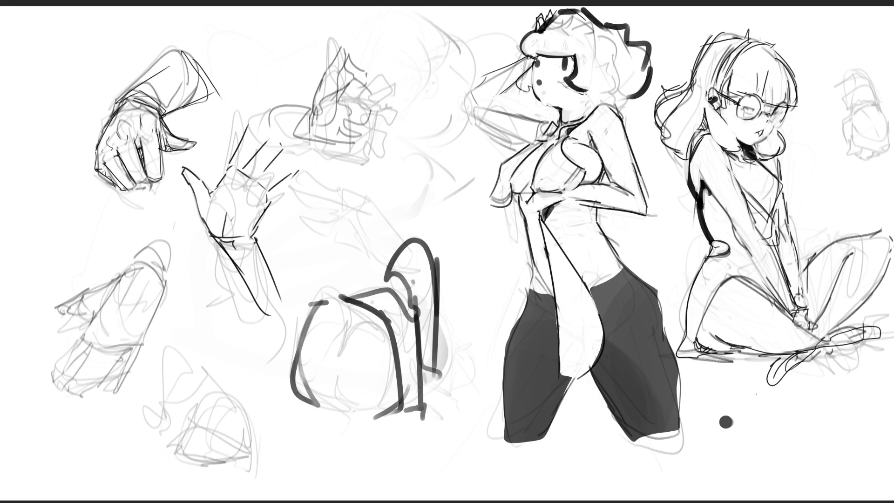
# Erase and redraw the seated girl's ear darker, then airbrush both lenses and her chin grey
pyautogui.moveTo(714, 99); pyautogui.dragTo(715, 102)
pyautogui.moveTo(716, 93); pyautogui.dragTo(721, 105)
pyautogui.moveTo(754, 101)
pyautogui.mouseDown()
pyautogui.moveTo(749, 108)
pyautogui.moveTo(767, 109)
pyautogui.mouseUp()
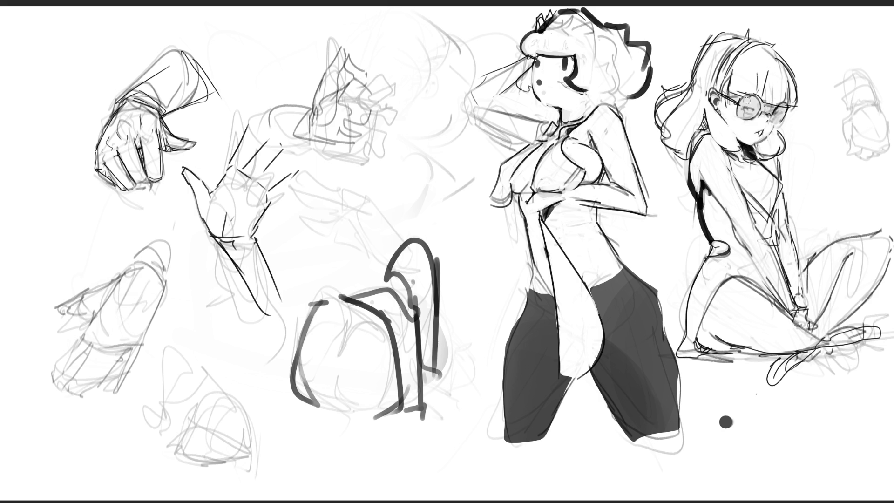
pyautogui.moveTo(765, 108); pyautogui.dragTo(770, 110)
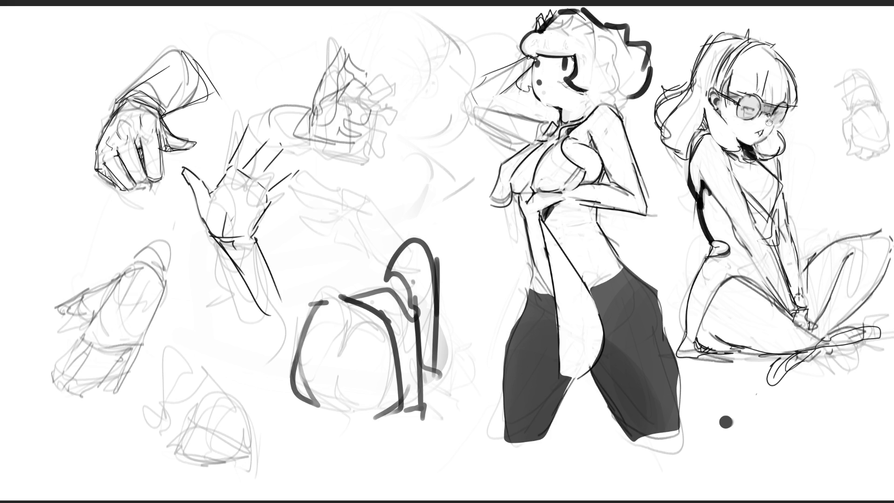
pyautogui.moveTo(771, 137)
pyautogui.mouseDown()
pyautogui.moveTo(764, 142)
pyautogui.moveTo(773, 144)
pyautogui.moveTo(738, 145)
pyautogui.mouseUp()
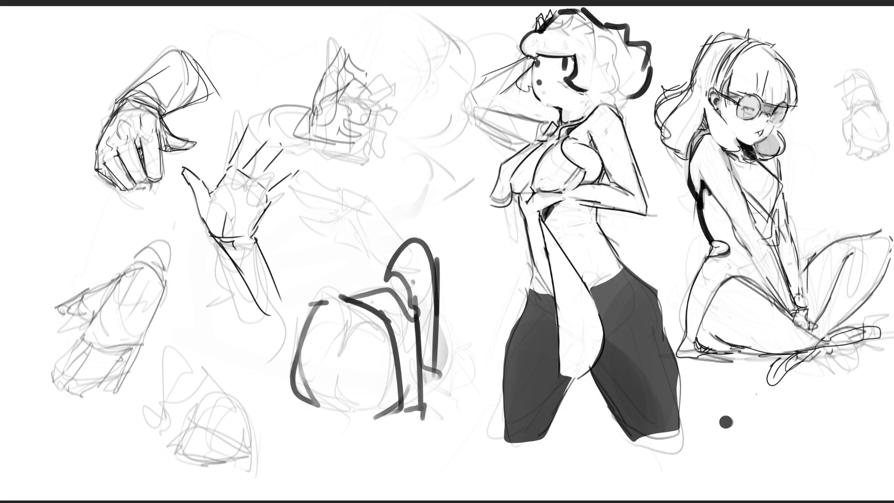
# Shade the seated girl's arm, arm-leg gap and back grey, then erase the standing figure's eyes
pyautogui.moveTo(779, 195); pyautogui.dragTo(790, 284)
pyautogui.moveTo(776, 253)
pyautogui.mouseDown()
pyautogui.moveTo(755, 209)
pyautogui.moveTo(761, 225)
pyautogui.mouseUp()
pyautogui.moveTo(829, 279)
pyautogui.mouseDown()
pyautogui.moveTo(813, 308)
pyautogui.moveTo(834, 275)
pyautogui.moveTo(817, 312)
pyautogui.moveTo(839, 279)
pyautogui.moveTo(823, 332)
pyautogui.moveTo(853, 338)
pyautogui.moveTo(801, 350)
pyautogui.moveTo(792, 363)
pyautogui.moveTo(796, 339)
pyautogui.moveTo(727, 327)
pyautogui.moveTo(746, 326)
pyautogui.moveTo(709, 344)
pyautogui.moveTo(734, 334)
pyautogui.moveTo(791, 343)
pyautogui.moveTo(711, 339)
pyautogui.moveTo(706, 326)
pyautogui.moveTo(688, 346)
pyautogui.moveTo(706, 318)
pyautogui.mouseUp()
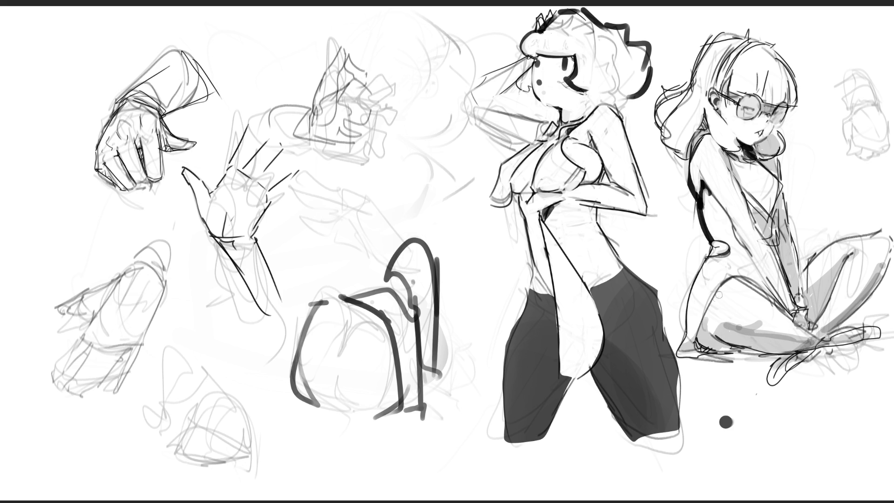
pyautogui.moveTo(713, 250)
pyautogui.mouseDown()
pyautogui.moveTo(733, 236)
pyautogui.moveTo(701, 179)
pyautogui.moveTo(704, 212)
pyautogui.mouseUp()
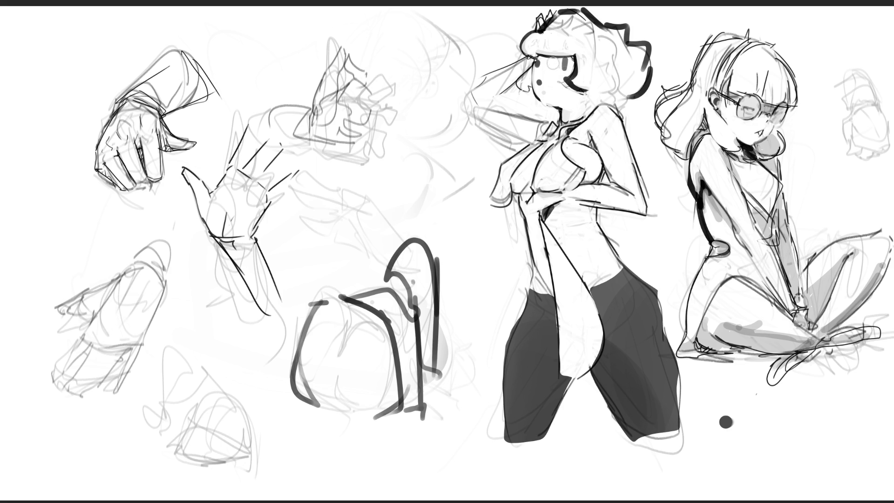
pyautogui.moveTo(543, 61)
pyautogui.mouseDown()
pyautogui.moveTo(545, 87)
pyautogui.moveTo(547, 65)
pyautogui.moveTo(581, 85)
pyautogui.mouseUp()
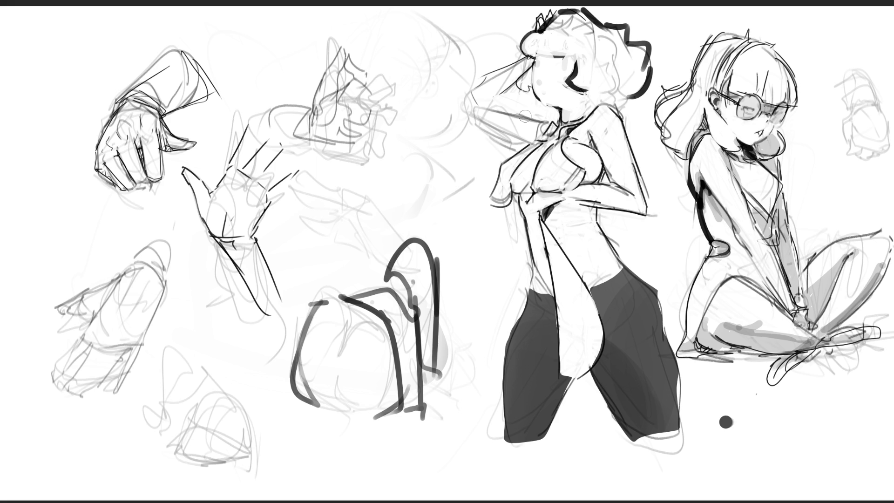
# Erase the old face marks and redraw the face outline, ear and a small eye mark
pyautogui.moveTo(556, 80)
pyautogui.mouseDown()
pyautogui.moveTo(539, 63)
pyautogui.moveTo(540, 96)
pyautogui.moveTo(566, 85)
pyautogui.moveTo(573, 95)
pyautogui.moveTo(587, 41)
pyautogui.moveTo(564, 21)
pyautogui.moveTo(589, 11)
pyautogui.moveTo(624, 25)
pyautogui.moveTo(611, 82)
pyautogui.moveTo(635, 23)
pyautogui.moveTo(639, 89)
pyautogui.moveTo(657, 109)
pyautogui.mouseUp()
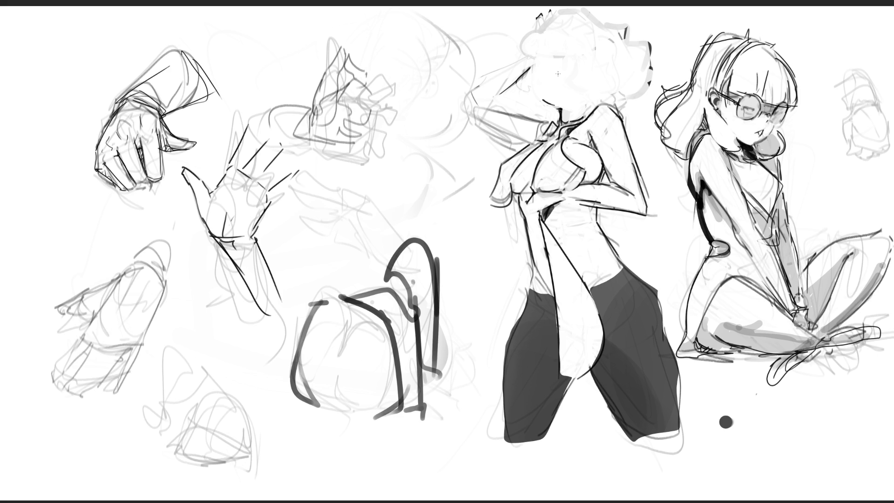
pyautogui.moveTo(541, 95)
pyautogui.mouseDown()
pyautogui.moveTo(539, 66)
pyautogui.moveTo(552, 39)
pyautogui.moveTo(596, 77)
pyautogui.mouseUp()
pyautogui.hotkey('ctrl', 'z')
pyautogui.moveTo(582, 37)
pyautogui.mouseDown()
pyautogui.moveTo(597, 75)
pyautogui.moveTo(585, 112)
pyautogui.mouseUp()
pyautogui.moveTo(567, 57); pyautogui.dragTo(568, 62)
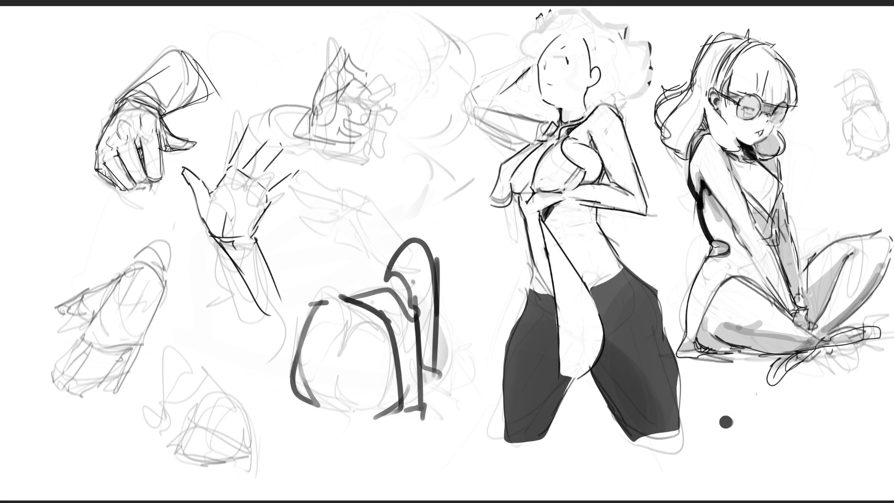
# Add dark hair strands across the top and right of the curly head
pyautogui.moveTo(583, 9); pyautogui.dragTo(586, 35)
pyautogui.moveTo(594, 26); pyautogui.dragTo(625, 66)
pyautogui.moveTo(625, 65); pyautogui.dragTo(638, 93)
# Ink the lower-left hand's edge and redraw its sleeve cuff with curved strokes
pyautogui.moveTo(55, 308)
pyautogui.mouseDown()
pyautogui.moveTo(119, 276)
pyautogui.moveTo(89, 327)
pyautogui.mouseUp()
pyautogui.moveTo(115, 277)
pyautogui.mouseDown()
pyautogui.moveTo(140, 268)
pyautogui.moveTo(155, 285)
pyautogui.moveTo(158, 259)
pyautogui.moveTo(161, 294)
pyautogui.mouseUp()
pyautogui.hotkey('ctrl', 'z')
pyautogui.hotkey('ctrl', 'z')
pyautogui.moveTo(170, 248)
pyautogui.mouseDown()
pyautogui.moveTo(176, 282)
pyautogui.moveTo(133, 358)
pyautogui.mouseUp()
pyautogui.moveTo(87, 332)
pyautogui.mouseDown()
pyautogui.moveTo(111, 348)
pyautogui.moveTo(58, 356)
pyautogui.moveTo(46, 379)
pyautogui.mouseUp()
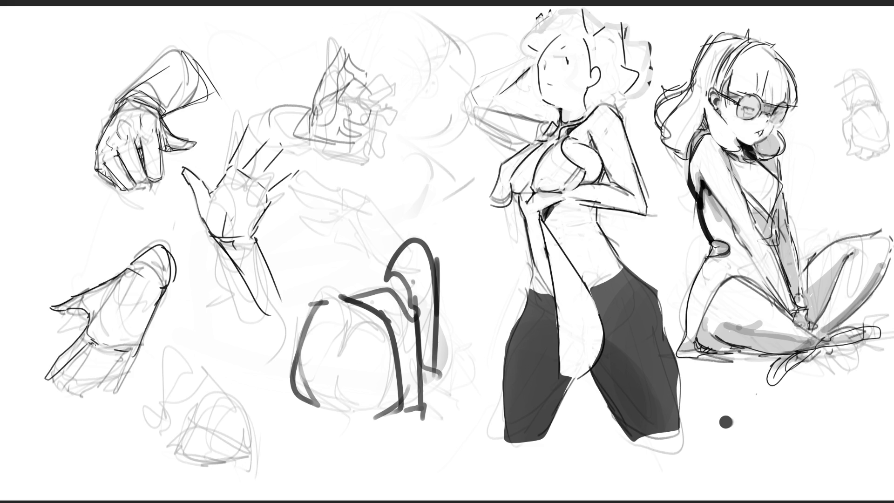
# Ink a finger line and palm crease, then start the contour and fingertips of the hand below
pyautogui.moveTo(94, 341)
pyautogui.mouseDown()
pyautogui.moveTo(74, 394)
pyautogui.moveTo(93, 393)
pyautogui.moveTo(127, 351)
pyautogui.mouseUp()
pyautogui.moveTo(66, 352)
pyautogui.mouseDown()
pyautogui.moveTo(121, 386)
pyautogui.moveTo(129, 376)
pyautogui.moveTo(109, 378)
pyautogui.mouseUp()
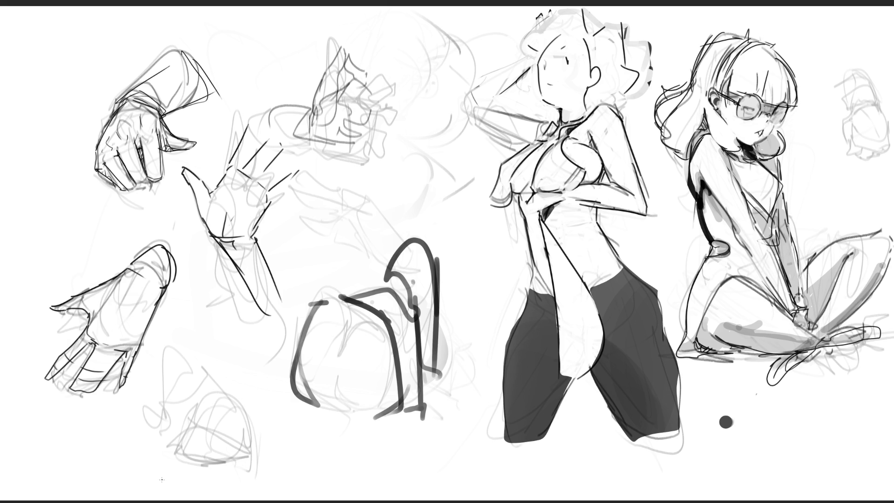
pyautogui.moveTo(156, 346); pyautogui.dragTo(165, 390)
pyautogui.moveTo(158, 340)
pyautogui.mouseDown()
pyautogui.moveTo(191, 365)
pyautogui.moveTo(191, 355)
pyautogui.moveTo(233, 410)
pyautogui.moveTo(204, 392)
pyautogui.moveTo(205, 456)
pyautogui.moveTo(220, 449)
pyautogui.moveTo(212, 426)
pyautogui.moveTo(233, 443)
pyautogui.mouseUp()
# Ink the bottom hand's thumb, palm curve, inner contours and bottom and right edges
pyautogui.moveTo(139, 407)
pyautogui.mouseDown()
pyautogui.moveTo(143, 421)
pyautogui.moveTo(208, 452)
pyautogui.mouseUp()
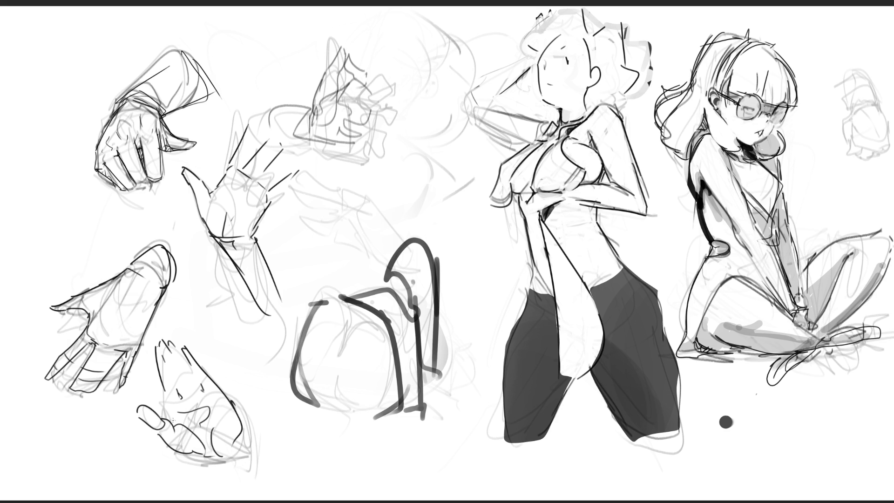
pyautogui.moveTo(163, 399); pyautogui.dragTo(174, 427)
pyautogui.moveTo(205, 457); pyautogui.dragTo(263, 454)
pyautogui.moveTo(253, 428); pyautogui.dragTo(265, 454)
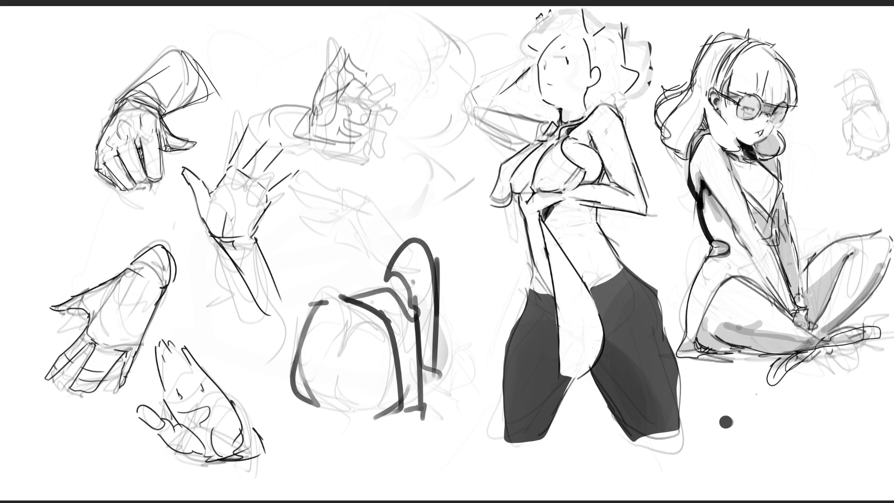
pyautogui.hotkey('ctrl', '-')
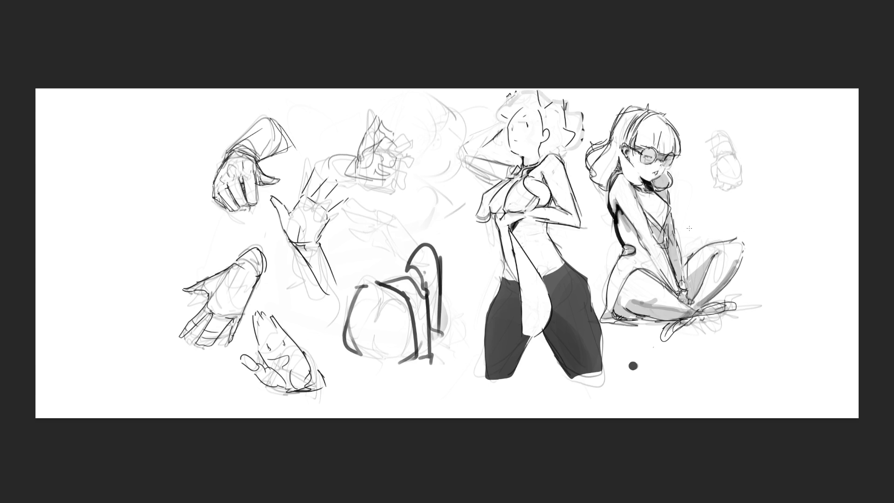
# Free-transform the whole sketch layer leftward, commit it, and zoom back in on the figures
pyautogui.hotkey('ctrl', 't')
pyautogui.moveTo(456, 219)
pyautogui.mouseDown()
pyautogui.moveTo(367, 218)
pyautogui.moveTo(314, 230)
pyautogui.mouseUp()
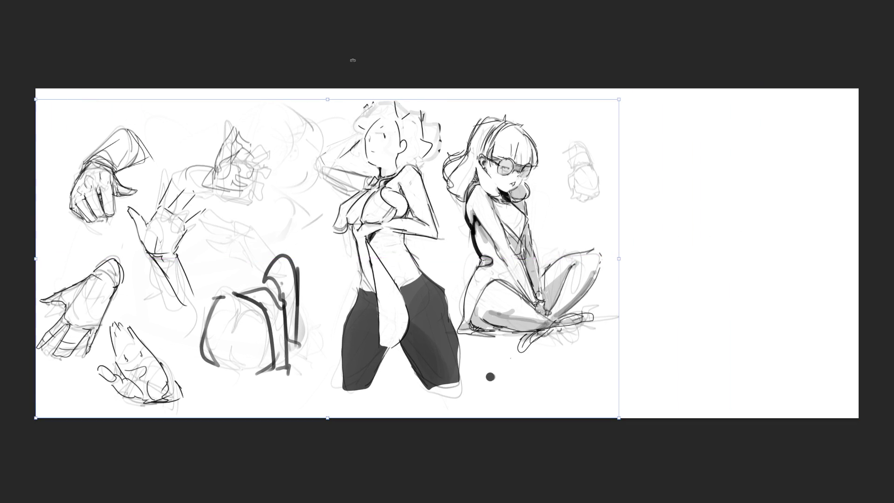
pyautogui.press('Return')
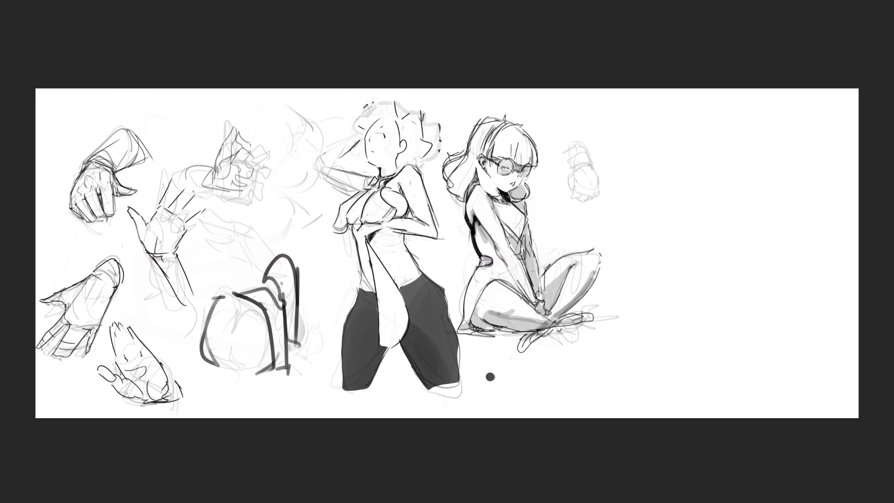
pyautogui.hotkey('ctrl', '+')
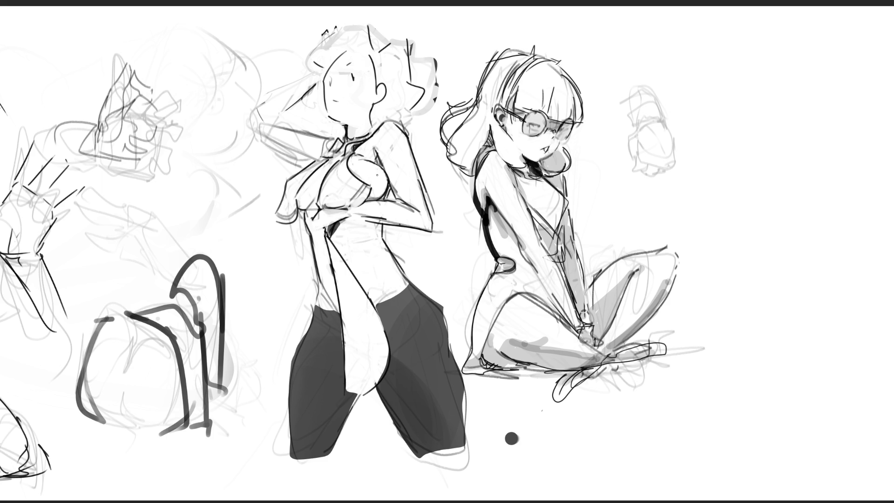
# Paint grey shadows on the standing figure's chest, chin, neck, forearm, midriff and hip
pyautogui.moveTo(371, 179)
pyautogui.mouseDown()
pyautogui.moveTo(389, 162)
pyautogui.moveTo(375, 195)
pyautogui.moveTo(375, 184)
pyautogui.moveTo(382, 201)
pyautogui.mouseUp()
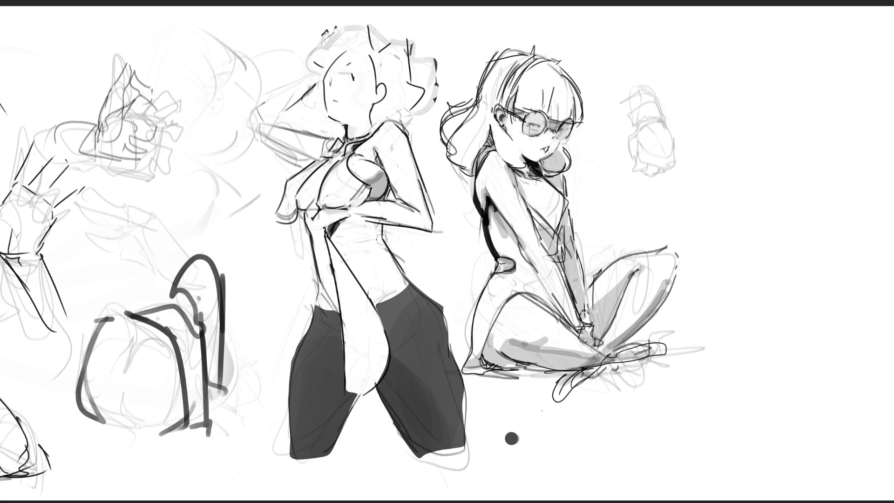
pyautogui.moveTo(316, 201)
pyautogui.mouseDown()
pyautogui.moveTo(300, 208)
pyautogui.moveTo(310, 192)
pyautogui.moveTo(312, 200)
pyautogui.moveTo(303, 196)
pyautogui.moveTo(311, 212)
pyautogui.moveTo(291, 195)
pyautogui.moveTo(286, 205)
pyautogui.mouseUp()
pyautogui.moveTo(331, 197)
pyautogui.mouseDown()
pyautogui.moveTo(326, 205)
pyautogui.moveTo(344, 195)
pyautogui.mouseUp()
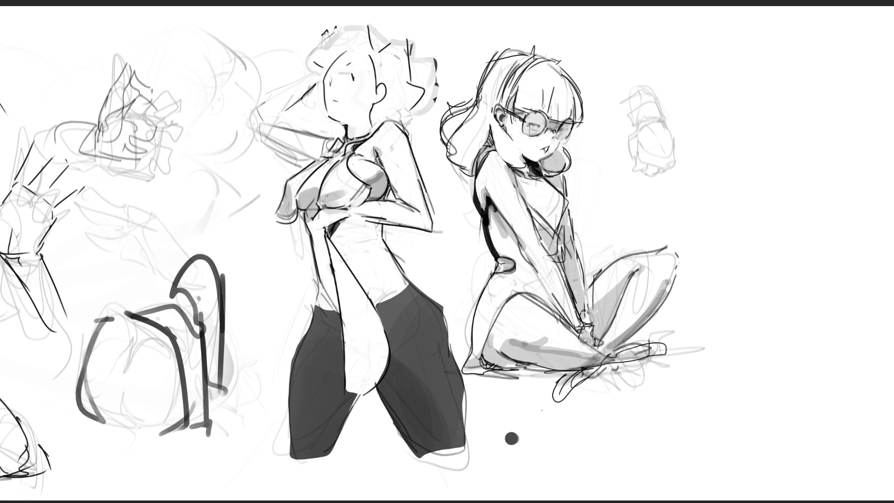
pyautogui.moveTo(351, 130)
pyautogui.mouseDown()
pyautogui.moveTo(342, 122)
pyautogui.moveTo(366, 127)
pyautogui.mouseUp()
pyautogui.moveTo(400, 195); pyautogui.dragTo(412, 212)
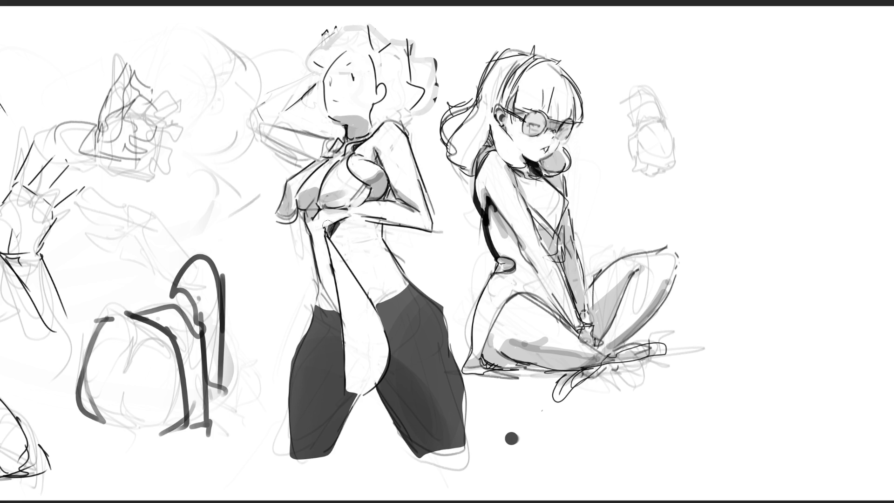
pyautogui.moveTo(329, 213)
pyautogui.mouseDown()
pyautogui.moveTo(373, 205)
pyautogui.moveTo(419, 217)
pyautogui.mouseUp()
pyautogui.moveTo(347, 227)
pyautogui.mouseDown()
pyautogui.moveTo(380, 236)
pyautogui.moveTo(335, 240)
pyautogui.moveTo(368, 233)
pyautogui.moveTo(333, 239)
pyautogui.moveTo(311, 227)
pyautogui.moveTo(322, 253)
pyautogui.mouseUp()
pyautogui.moveTo(326, 295)
pyautogui.mouseDown()
pyautogui.moveTo(345, 310)
pyautogui.moveTo(378, 311)
pyautogui.mouseUp()
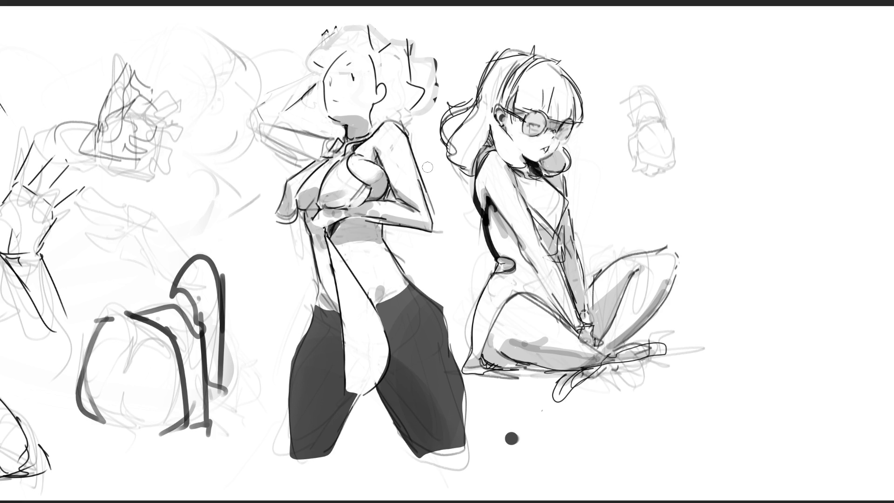
pyautogui.hotkey('ctrl', 'z')
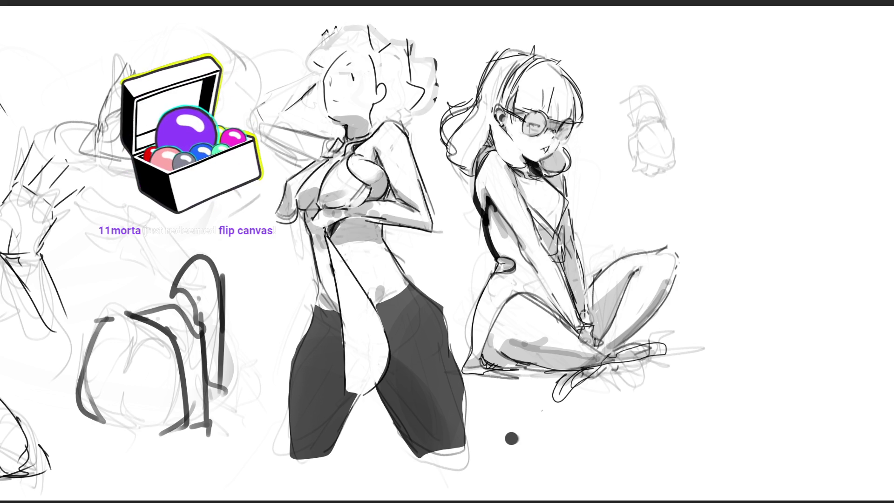
# Mirror the canvas, fit the whole page on screen, and outline the seated figure's foot
pyautogui.press('h')
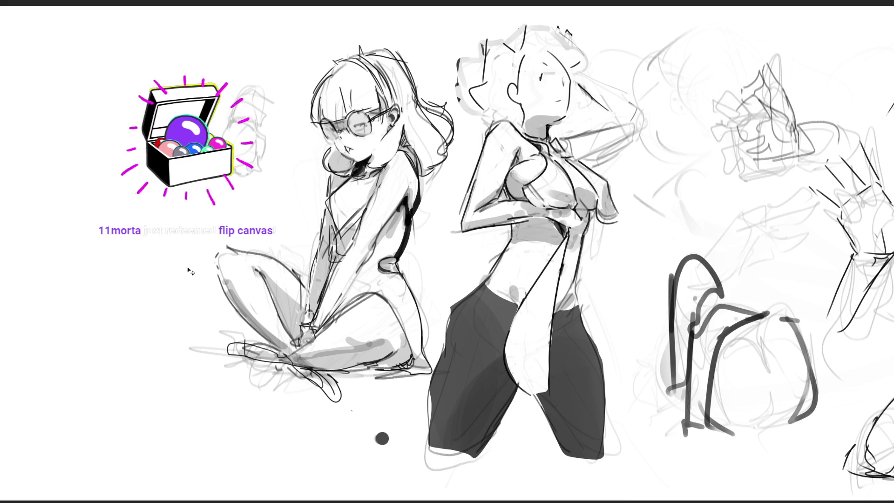
pyautogui.scroll(-2, 197, 247)
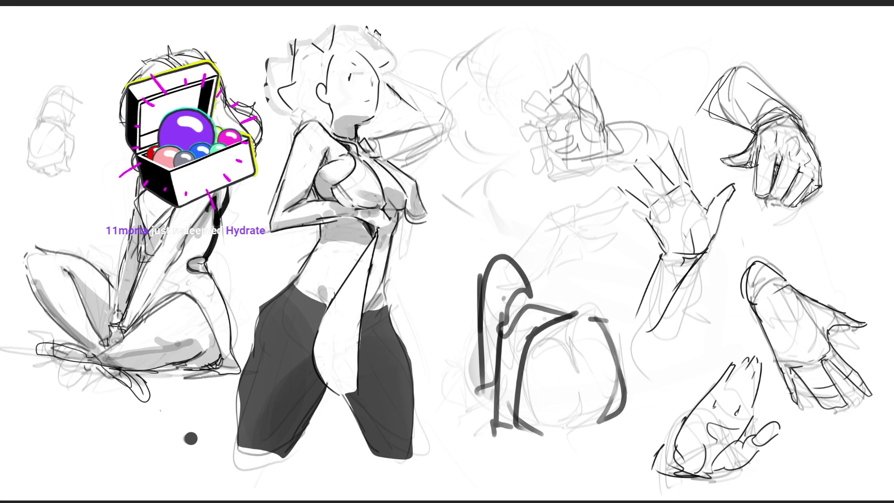
pyautogui.hotkey('ctrl', '0')
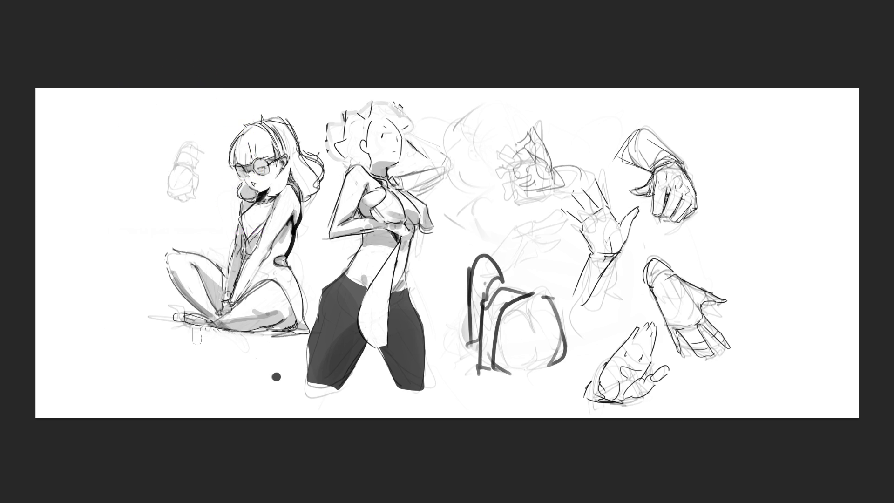
pyautogui.moveTo(172, 325)
pyautogui.mouseDown()
pyautogui.moveTo(209, 327)
pyautogui.moveTo(173, 324)
pyautogui.mouseUp()
# Move the whole sketch layer further left and slightly up
pyautogui.hotkey('ctrl', 't')
pyautogui.moveTo(477, 63); pyautogui.dragTo(373, 51)
pyautogui.press('Return')
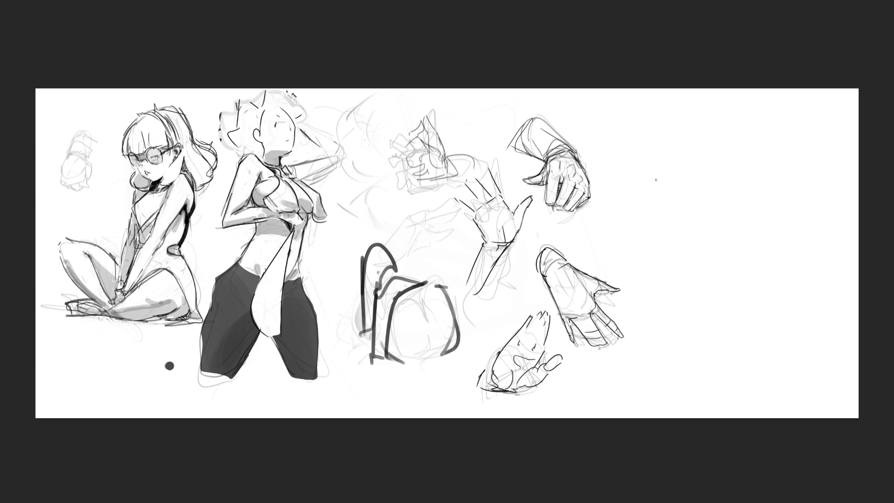
# Sketch a standing leg study with long contours and a base line on the page's right side
pyautogui.moveTo(660, 176)
pyautogui.mouseDown()
pyautogui.moveTo(662, 219)
pyautogui.moveTo(674, 159)
pyautogui.mouseUp()
pyautogui.moveTo(686, 152); pyautogui.dragTo(698, 218)
pyautogui.moveTo(689, 163)
pyautogui.mouseDown()
pyautogui.moveTo(703, 195)
pyautogui.moveTo(692, 215)
pyautogui.mouseUp()
pyautogui.moveTo(654, 189)
pyautogui.mouseDown()
pyautogui.moveTo(658, 202)
pyautogui.moveTo(699, 208)
pyautogui.moveTo(700, 318)
pyautogui.mouseUp()
pyautogui.moveTo(666, 227); pyautogui.dragTo(658, 319)
pyautogui.moveTo(680, 256)
pyautogui.mouseDown()
pyautogui.moveTo(691, 239)
pyautogui.moveTo(650, 340)
pyautogui.moveTo(712, 337)
pyautogui.mouseUp()
pyautogui.moveTo(701, 231)
pyautogui.mouseDown()
pyautogui.moveTo(709, 325)
pyautogui.moveTo(669, 329)
pyautogui.mouseUp()
pyautogui.moveTo(664, 297)
pyautogui.mouseDown()
pyautogui.moveTo(653, 322)
pyautogui.moveTo(720, 342)
pyautogui.moveTo(645, 344)
pyautogui.moveTo(683, 339)
pyautogui.moveTo(698, 348)
pyautogui.mouseUp()
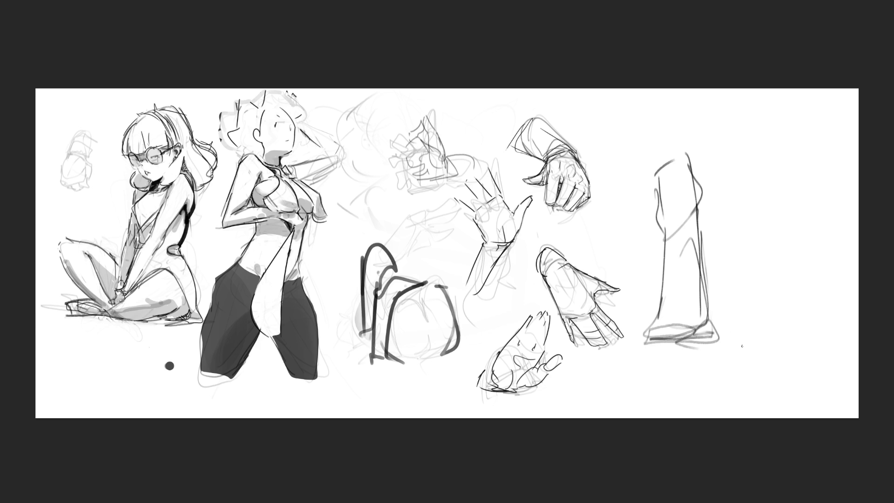
# Reinforce the leg's contours and add a heel and arch to the foot
pyautogui.moveTo(667, 230)
pyautogui.mouseDown()
pyautogui.moveTo(646, 326)
pyautogui.moveTo(697, 332)
pyautogui.mouseUp()
pyautogui.moveTo(692, 215); pyautogui.dragTo(711, 340)
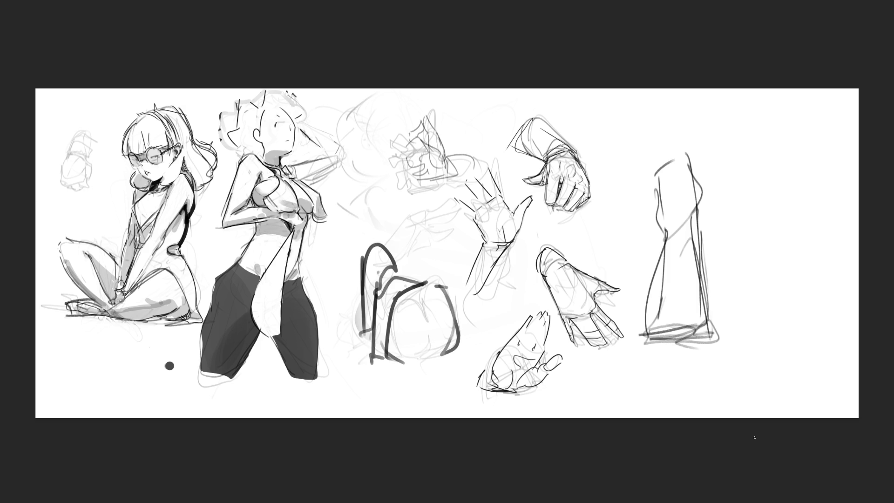
pyautogui.moveTo(694, 319)
pyautogui.mouseDown()
pyautogui.moveTo(713, 296)
pyautogui.moveTo(699, 338)
pyautogui.mouseUp()
pyautogui.moveTo(685, 321)
pyautogui.mouseDown()
pyautogui.moveTo(679, 301)
pyautogui.moveTo(684, 333)
pyautogui.moveTo(693, 332)
pyautogui.mouseUp()
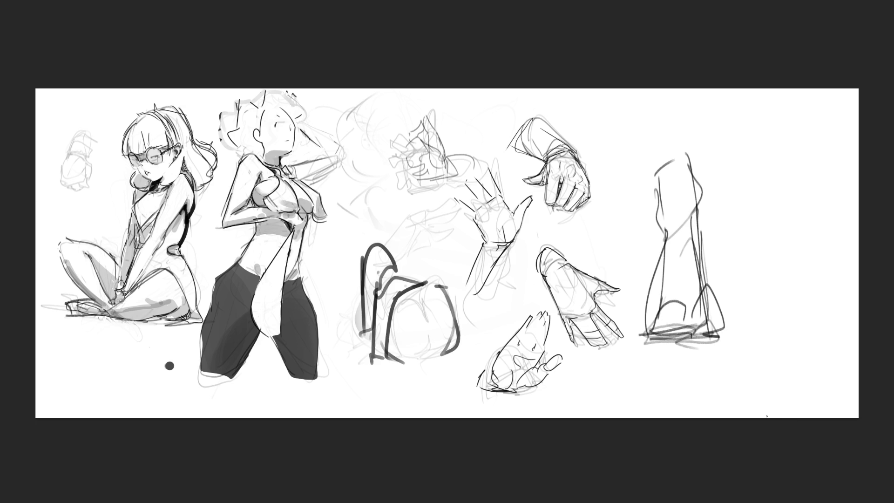
# Fade the leg study to a faint trace with an enlarged eraser
pyautogui.press(']')
pyautogui.press(']')
pyautogui.press(']')
pyautogui.moveTo(695, 124); pyautogui.dragTo(733, 500)
pyautogui.moveTo(700, 455)
pyautogui.mouseDown()
pyautogui.moveTo(713, 206)
pyautogui.moveTo(731, 435)
pyautogui.mouseUp()
pyautogui.hotkey('ctrl', 'z')
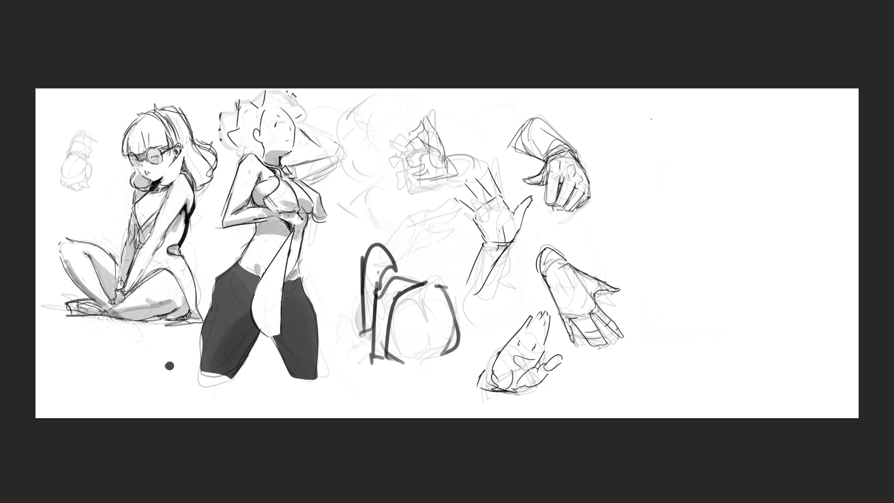
# Sketch a head with facial guide lines, jaw, neck and shoulder line on the right side
pyautogui.moveTo(657, 158)
pyautogui.mouseDown()
pyautogui.moveTo(673, 108)
pyautogui.moveTo(705, 148)
pyautogui.mouseUp()
pyautogui.moveTo(653, 133)
pyautogui.mouseDown()
pyautogui.moveTo(682, 166)
pyautogui.moveTo(698, 155)
pyautogui.mouseUp()
pyautogui.moveTo(675, 124)
pyautogui.mouseDown()
pyautogui.moveTo(663, 141)
pyautogui.moveTo(700, 139)
pyautogui.mouseUp()
pyautogui.moveTo(654, 116)
pyautogui.mouseDown()
pyautogui.moveTo(671, 183)
pyautogui.moveTo(702, 181)
pyautogui.moveTo(654, 221)
pyautogui.mouseUp()
pyautogui.moveTo(672, 179)
pyautogui.mouseDown()
pyautogui.moveTo(647, 273)
pyautogui.moveTo(722, 158)
pyautogui.moveTo(745, 214)
pyautogui.moveTo(675, 224)
pyautogui.moveTo(735, 207)
pyautogui.moveTo(729, 222)
pyautogui.moveTo(686, 229)
pyautogui.moveTo(716, 231)
pyautogui.moveTo(683, 257)
pyautogui.moveTo(678, 278)
pyautogui.moveTo(736, 261)
pyautogui.moveTo(671, 281)
pyautogui.moveTo(724, 313)
pyautogui.moveTo(733, 267)
pyautogui.moveTo(805, 272)
pyautogui.moveTo(721, 313)
pyautogui.moveTo(819, 328)
pyautogui.moveTo(823, 341)
pyautogui.mouseUp()
# Block in the torso, long lower body, seat line and supporting arm, then draw the eyes
pyautogui.moveTo(843, 279)
pyautogui.mouseDown()
pyautogui.moveTo(844, 319)
pyautogui.moveTo(809, 406)
pyautogui.mouseUp()
pyautogui.moveTo(808, 328)
pyautogui.mouseDown()
pyautogui.moveTo(829, 399)
pyautogui.moveTo(802, 401)
pyautogui.mouseUp()
pyautogui.moveTo(655, 312)
pyautogui.mouseDown()
pyautogui.moveTo(785, 314)
pyautogui.moveTo(775, 326)
pyautogui.moveTo(654, 335)
pyautogui.mouseUp()
pyautogui.moveTo(797, 366)
pyautogui.mouseDown()
pyautogui.moveTo(777, 376)
pyautogui.moveTo(788, 386)
pyautogui.moveTo(639, 394)
pyautogui.moveTo(828, 366)
pyautogui.moveTo(826, 381)
pyautogui.mouseUp()
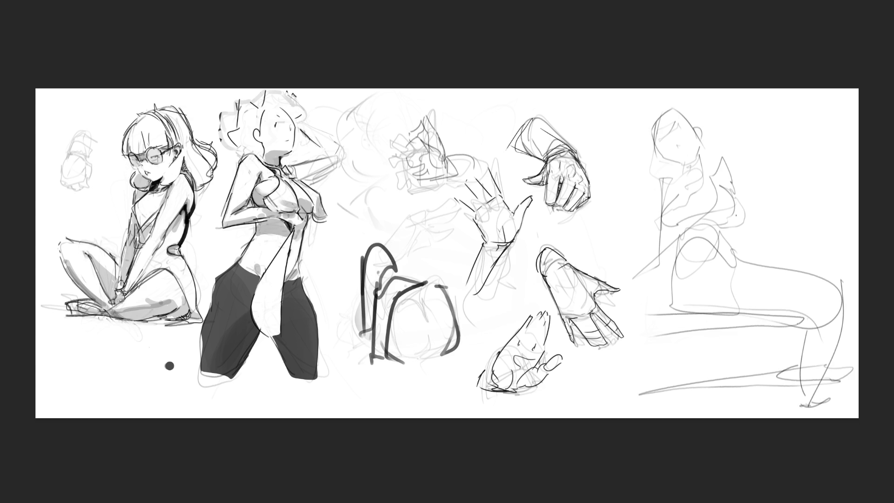
pyautogui.moveTo(658, 180)
pyautogui.mouseDown()
pyautogui.moveTo(651, 307)
pyautogui.moveTo(675, 306)
pyautogui.mouseUp()
pyautogui.moveTo(674, 128)
pyautogui.mouseDown()
pyautogui.moveTo(685, 122)
pyautogui.moveTo(662, 139)
pyautogui.mouseUp()
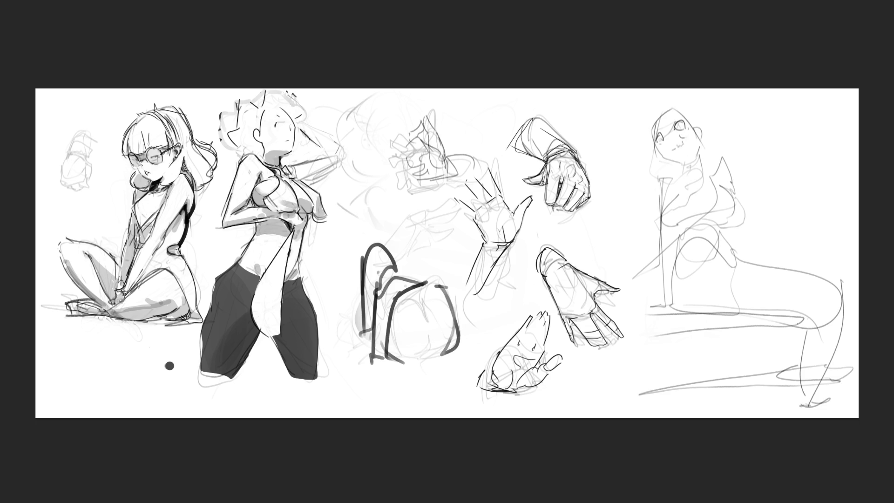
pyautogui.moveTo(660, 142); pyautogui.dragTo(666, 150)
# Draw the mermaid's long hair falling down both sides of her head
pyautogui.moveTo(659, 120)
pyautogui.mouseDown()
pyautogui.moveTo(677, 104)
pyautogui.moveTo(657, 113)
pyautogui.moveTo(659, 194)
pyautogui.mouseUp()
pyautogui.moveTo(650, 135); pyautogui.dragTo(634, 208)
pyautogui.moveTo(658, 148)
pyautogui.mouseDown()
pyautogui.moveTo(667, 177)
pyautogui.moveTo(678, 180)
pyautogui.moveTo(686, 162)
pyautogui.mouseUp()
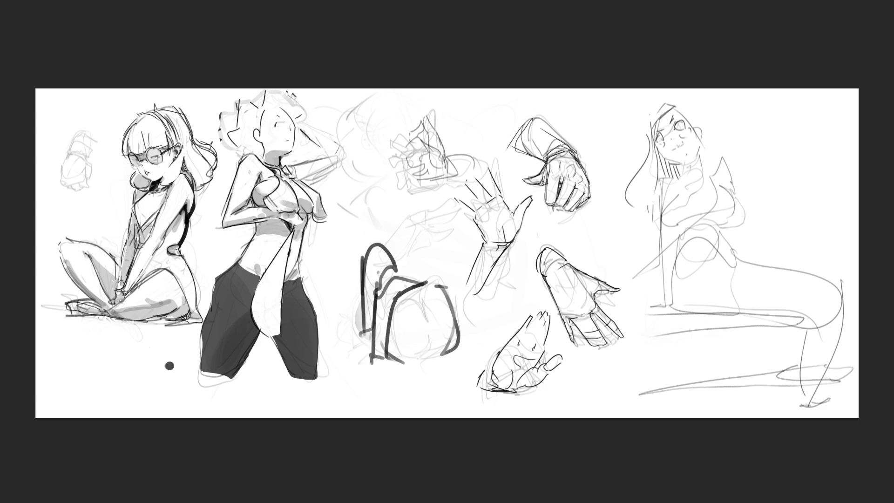
pyautogui.moveTo(676, 106); pyautogui.dragTo(696, 148)
pyautogui.moveTo(681, 107)
pyautogui.mouseDown()
pyautogui.moveTo(715, 174)
pyautogui.moveTo(686, 162)
pyautogui.moveTo(700, 173)
pyautogui.mouseUp()
# Shape her chest, shoulder, collar, waist and belly, with the hip flowing into the tail
pyautogui.moveTo(663, 214); pyautogui.dragTo(676, 224)
pyautogui.moveTo(729, 196); pyautogui.dragTo(726, 214)
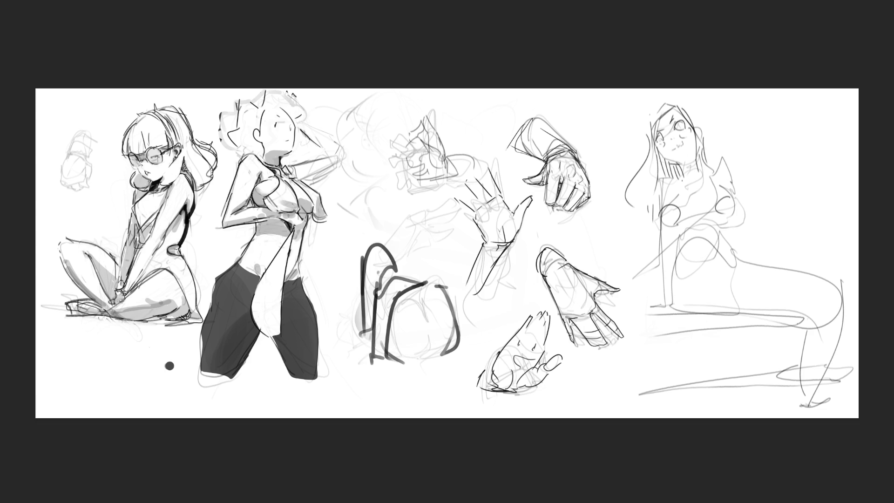
pyautogui.moveTo(712, 172); pyautogui.dragTo(729, 171)
pyautogui.moveTo(657, 176)
pyautogui.mouseDown()
pyautogui.moveTo(689, 216)
pyautogui.moveTo(680, 261)
pyautogui.mouseUp()
pyautogui.moveTo(722, 224); pyautogui.dragTo(738, 263)
pyautogui.moveTo(675, 257)
pyautogui.mouseDown()
pyautogui.moveTo(679, 269)
pyautogui.moveTo(732, 256)
pyautogui.mouseUp()
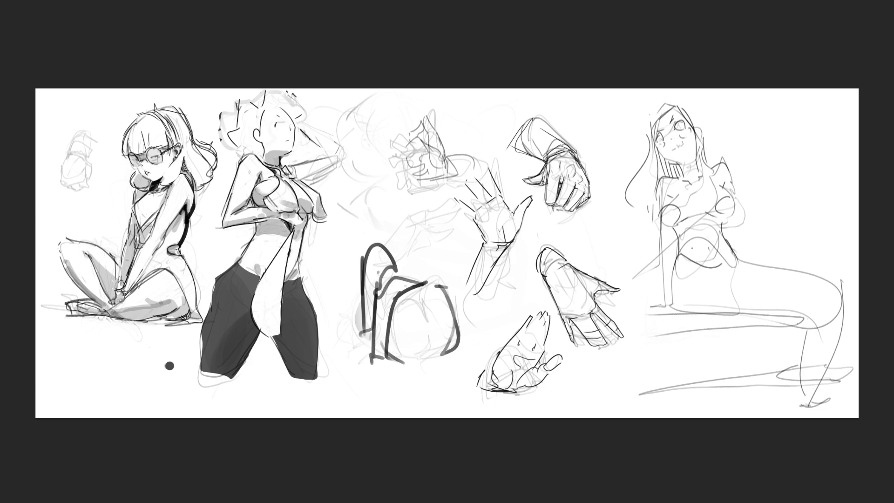
pyautogui.moveTo(676, 254); pyautogui.dragTo(784, 317)
pyautogui.moveTo(727, 242)
pyautogui.mouseDown()
pyautogui.moveTo(722, 268)
pyautogui.moveTo(700, 272)
pyautogui.mouseUp()
pyautogui.moveTo(756, 262); pyautogui.dragTo(822, 285)
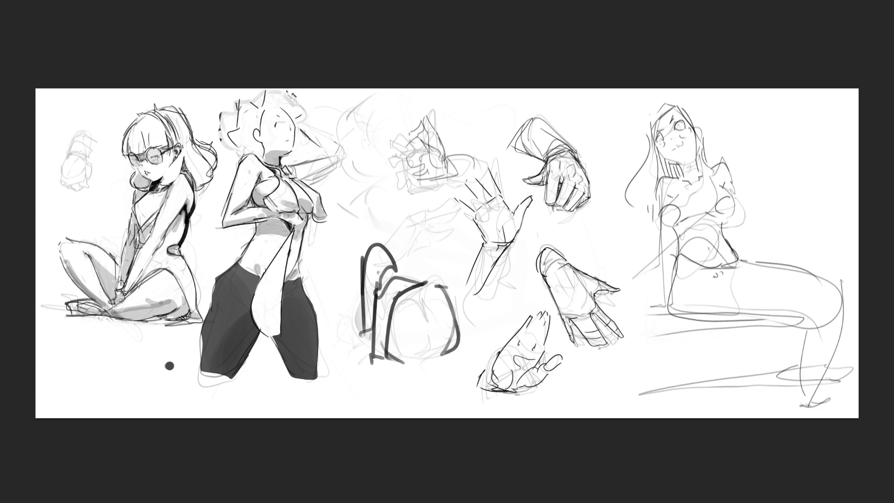
# Add rows of scale marks across the tail on her lap
pyautogui.moveTo(719, 279); pyautogui.dragTo(764, 275)
pyautogui.moveTo(686, 277); pyautogui.dragTo(722, 276)
pyautogui.moveTo(792, 276)
pyautogui.mouseDown()
pyautogui.moveTo(805, 272)
pyautogui.moveTo(803, 280)
pyautogui.mouseUp()
pyautogui.moveTo(728, 284); pyautogui.dragTo(750, 279)
pyautogui.moveTo(802, 293); pyautogui.dragTo(815, 287)
# Draw the propped arm along her left side with the hand resting on the seat
pyautogui.moveTo(652, 188)
pyautogui.mouseDown()
pyautogui.moveTo(654, 227)
pyautogui.moveTo(673, 245)
pyautogui.moveTo(656, 243)
pyautogui.moveTo(659, 286)
pyautogui.mouseUp()
pyautogui.moveTo(673, 232); pyautogui.dragTo(662, 306)
pyautogui.moveTo(661, 303)
pyautogui.mouseDown()
pyautogui.moveTo(636, 304)
pyautogui.moveTo(661, 310)
pyautogui.mouseUp()
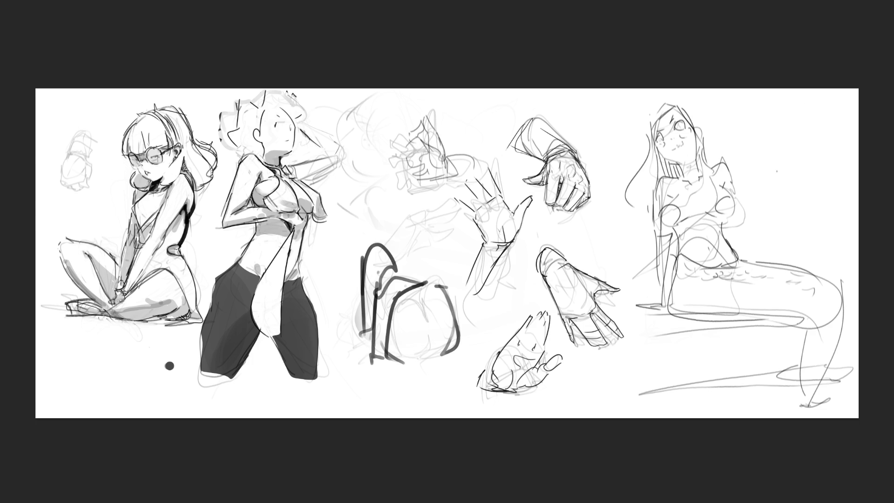
# Sketch the arm against the chest and draw an open mouth, undoing one stroke
pyautogui.moveTo(738, 189)
pyautogui.mouseDown()
pyautogui.moveTo(747, 225)
pyautogui.moveTo(743, 209)
pyautogui.mouseUp()
pyautogui.moveTo(675, 147); pyautogui.dragTo(684, 157)
pyautogui.hotkey('ctrl', 'z')
# Paint grey blush on both cheeks and ink bold rings around the eyes
pyautogui.moveTo(684, 127)
pyautogui.mouseDown()
pyautogui.moveTo(688, 135)
pyautogui.moveTo(664, 145)
pyautogui.mouseUp()
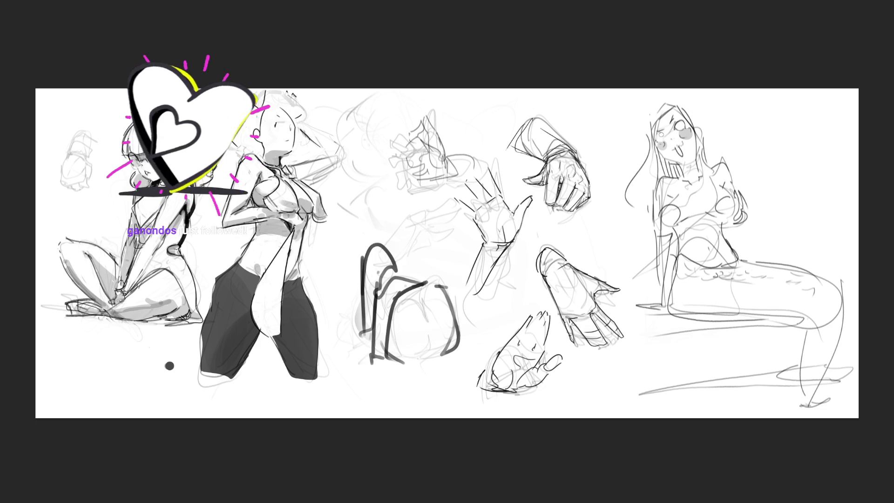
pyautogui.moveTo(661, 135); pyautogui.dragTo(661, 136)
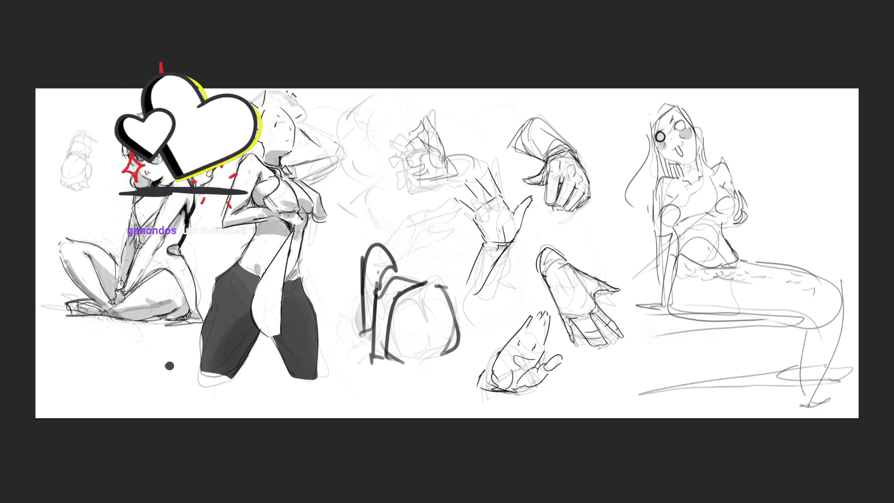
pyautogui.moveTo(678, 124); pyautogui.dragTo(664, 140)
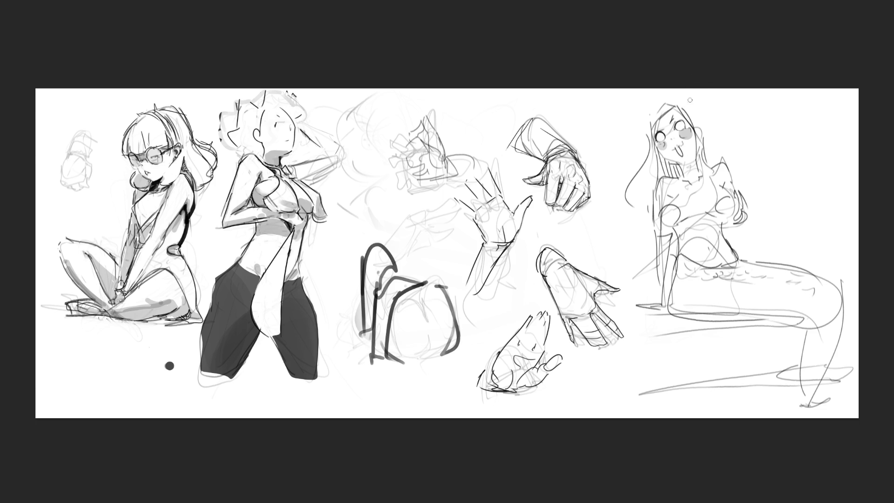
pyautogui.moveTo(662, 130)
pyautogui.mouseDown()
pyautogui.moveTo(671, 127)
pyautogui.moveTo(667, 136)
pyautogui.moveTo(676, 122)
pyautogui.mouseUp()
# Add dark strokes defining the mermaid's chest, belly and waist lines
pyautogui.moveTo(679, 214); pyautogui.dragTo(715, 208)
pyautogui.moveTo(704, 240); pyautogui.dragTo(720, 254)
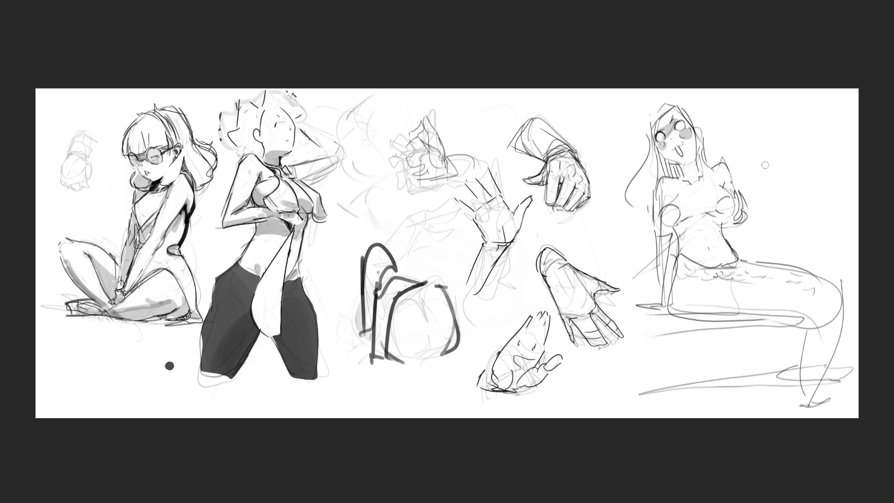
pyautogui.click(699, 308)
# Shade the mermaid's shoulders, waist and tail underside, and add a choker at her neck
pyautogui.hotkey('ctrl', 'z')
pyautogui.moveTo(656, 232); pyautogui.dragTo(694, 212)
pyautogui.moveTo(726, 179); pyautogui.dragTo(729, 186)
pyautogui.moveTo(671, 193); pyautogui.dragTo(670, 209)
pyautogui.moveTo(697, 164)
pyautogui.mouseDown()
pyautogui.moveTo(681, 167)
pyautogui.moveTo(696, 173)
pyautogui.moveTo(666, 173)
pyautogui.moveTo(698, 168)
pyautogui.mouseUp()
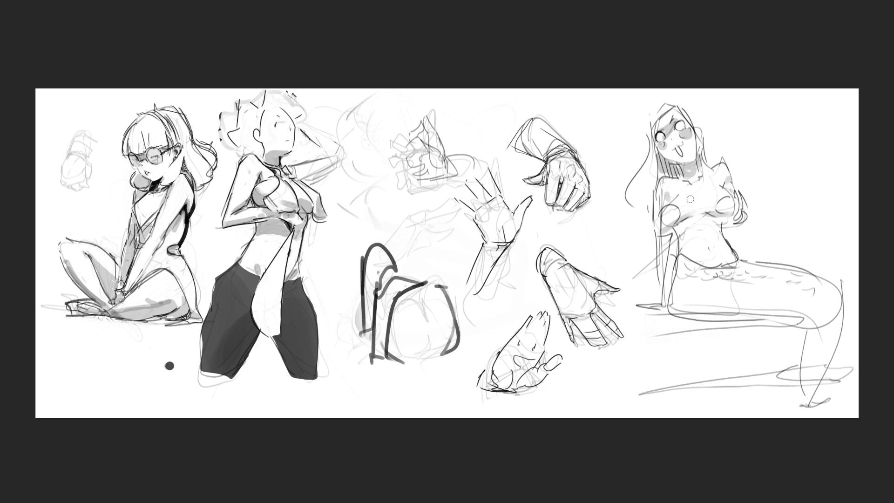
pyautogui.moveTo(661, 229)
pyautogui.mouseDown()
pyautogui.moveTo(676, 244)
pyautogui.moveTo(666, 309)
pyautogui.mouseUp()
pyautogui.moveTo(694, 266); pyautogui.dragTo(738, 268)
pyautogui.moveTo(671, 287)
pyautogui.mouseDown()
pyautogui.moveTo(768, 317)
pyautogui.moveTo(689, 308)
pyautogui.moveTo(802, 313)
pyautogui.moveTo(823, 330)
pyautogui.mouseUp()
pyautogui.moveTo(831, 308)
pyautogui.mouseDown()
pyautogui.moveTo(808, 389)
pyautogui.moveTo(836, 385)
pyautogui.mouseUp()
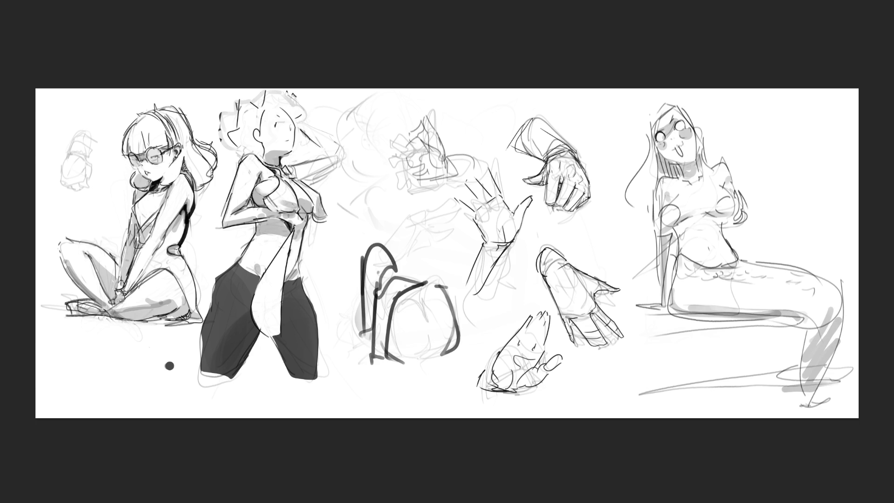
# Fill the hair dark grey, enlarge the open mouth, add an ear and a collarbone line
pyautogui.moveTo(649, 121)
pyautogui.mouseDown()
pyautogui.moveTo(625, 205)
pyautogui.moveTo(645, 179)
pyautogui.moveTo(652, 142)
pyautogui.moveTo(638, 219)
pyautogui.moveTo(628, 205)
pyautogui.moveTo(632, 219)
pyautogui.moveTo(648, 216)
pyautogui.moveTo(650, 235)
pyautogui.mouseUp()
pyautogui.moveTo(661, 184)
pyautogui.mouseDown()
pyautogui.moveTo(673, 159)
pyautogui.moveTo(662, 170)
pyautogui.moveTo(671, 160)
pyautogui.moveTo(669, 106)
pyautogui.moveTo(644, 130)
pyautogui.moveTo(671, 101)
pyautogui.moveTo(661, 126)
pyautogui.moveTo(678, 100)
pyautogui.moveTo(694, 130)
pyautogui.moveTo(699, 124)
pyautogui.moveTo(700, 164)
pyautogui.mouseUp()
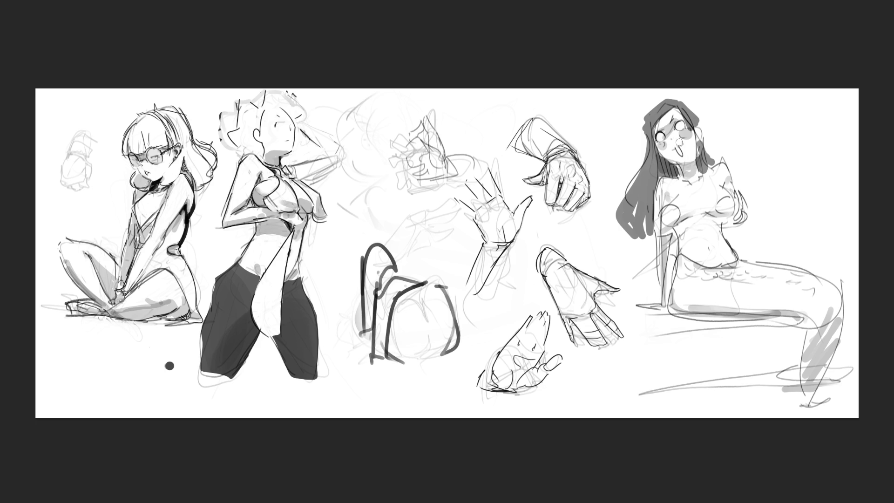
pyautogui.moveTo(678, 149); pyautogui.dragTo(681, 156)
pyautogui.moveTo(699, 123); pyautogui.dragTo(699, 133)
pyautogui.moveTo(664, 151); pyautogui.dragTo(660, 163)
pyautogui.moveTo(659, 129); pyautogui.dragTo(669, 122)
pyautogui.hotkey('ctrl', 'z')
pyautogui.hotkey('ctrl', 'z')
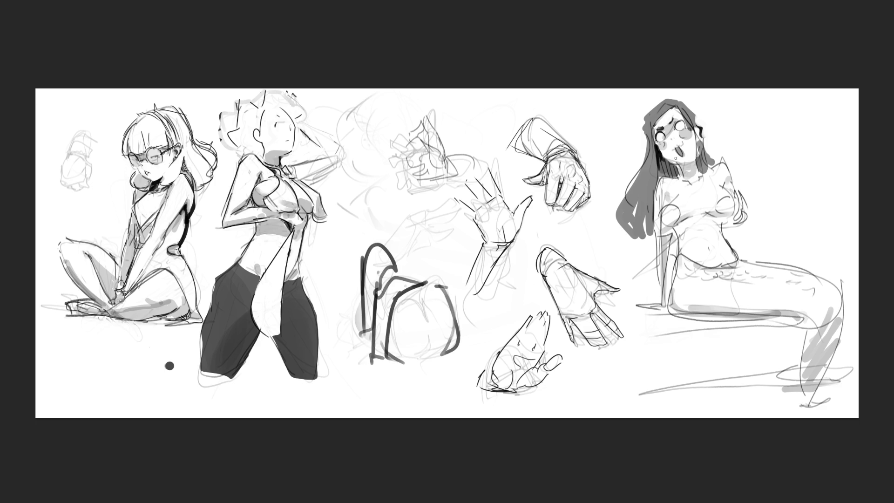
pyautogui.moveTo(681, 178); pyautogui.dragTo(690, 180)
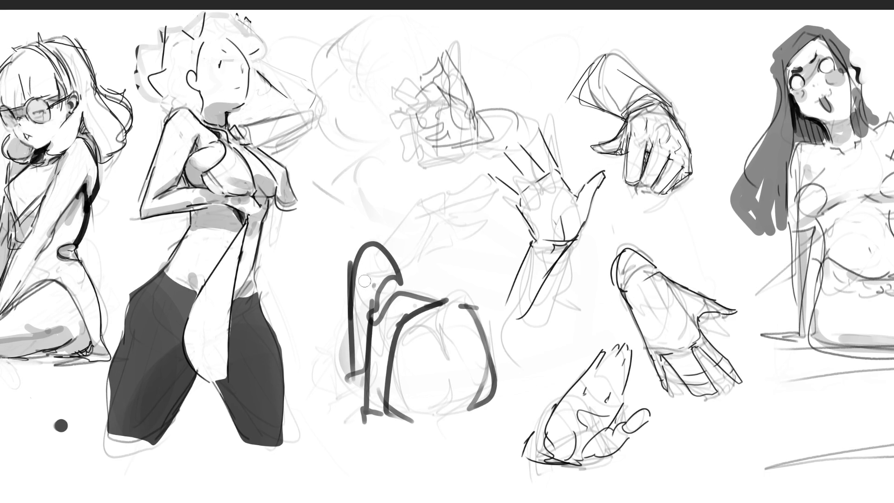
pyautogui.press(']')
pyautogui.press(']')
pyautogui.press(']')
# Fade the central arch sketch, then draw the crouching figure's head, small ear, face and chin line
pyautogui.moveTo(438, 308)
pyautogui.mouseDown()
pyautogui.moveTo(479, 429)
pyautogui.moveTo(522, 462)
pyautogui.mouseUp()
pyautogui.press('e')
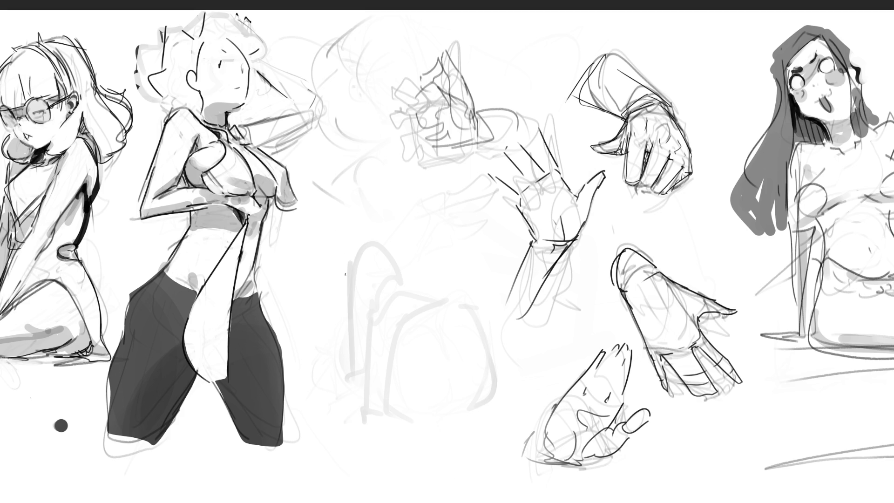
pyautogui.moveTo(341, 272)
pyautogui.mouseDown()
pyautogui.moveTo(357, 275)
pyautogui.moveTo(348, 280)
pyautogui.moveTo(359, 295)
pyautogui.mouseUp()
pyautogui.moveTo(360, 259)
pyautogui.mouseDown()
pyautogui.moveTo(363, 244)
pyautogui.moveTo(369, 255)
pyautogui.moveTo(339, 273)
pyautogui.moveTo(332, 254)
pyautogui.moveTo(345, 239)
pyautogui.mouseUp()
pyautogui.moveTo(361, 232)
pyautogui.mouseDown()
pyautogui.moveTo(394, 243)
pyautogui.moveTo(413, 272)
pyautogui.mouseUp()
pyautogui.moveTo(361, 298); pyautogui.dragTo(370, 301)
# Draw the figure's back, shoulder line, long tail and curled tail tip
pyautogui.moveTo(413, 270)
pyautogui.mouseDown()
pyautogui.moveTo(429, 282)
pyautogui.moveTo(356, 348)
pyautogui.moveTo(349, 384)
pyautogui.moveTo(376, 339)
pyautogui.mouseUp()
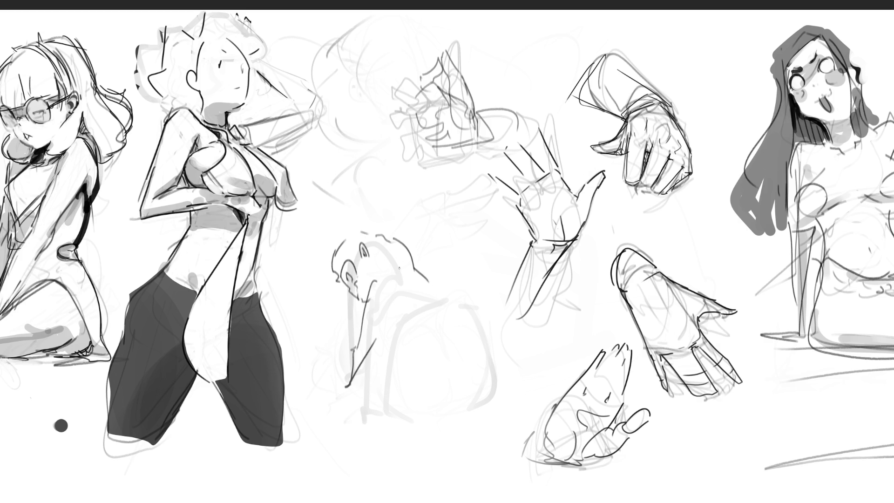
pyautogui.moveTo(427, 283); pyautogui.dragTo(467, 300)
pyautogui.moveTo(382, 340)
pyautogui.mouseDown()
pyautogui.moveTo(382, 333)
pyautogui.moveTo(396, 339)
pyautogui.moveTo(405, 413)
pyautogui.moveTo(428, 413)
pyautogui.mouseUp()
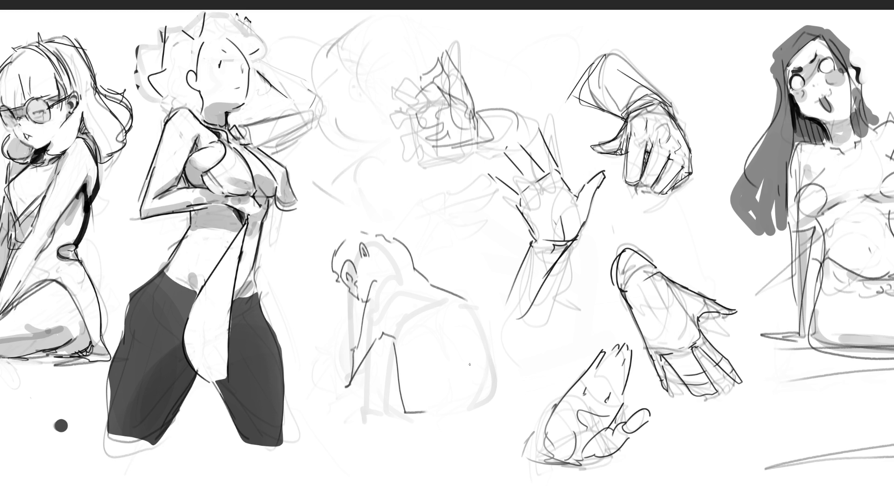
pyautogui.moveTo(443, 305)
pyautogui.mouseDown()
pyautogui.moveTo(464, 400)
pyautogui.moveTo(496, 431)
pyautogui.moveTo(475, 362)
pyautogui.mouseUp()
pyautogui.moveTo(449, 309)
pyautogui.mouseDown()
pyautogui.moveTo(489, 375)
pyautogui.moveTo(482, 397)
pyautogui.mouseUp()
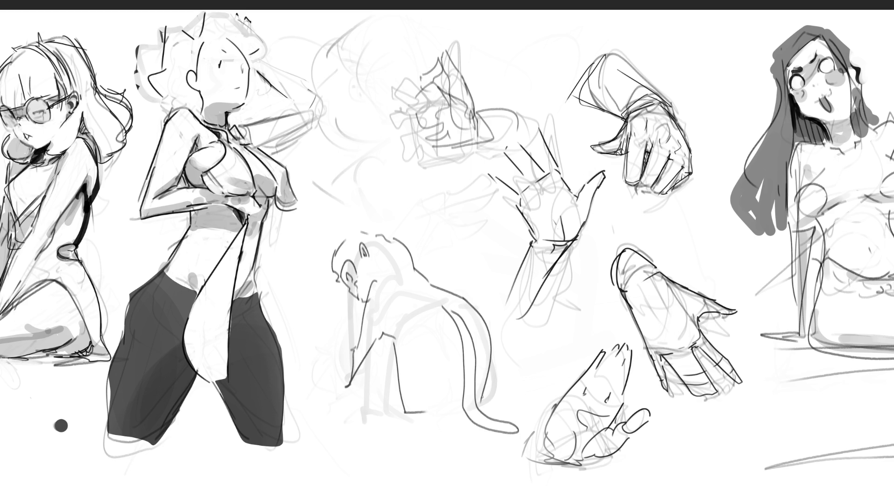
pyautogui.moveTo(407, 407)
pyautogui.mouseDown()
pyautogui.moveTo(430, 374)
pyautogui.moveTo(427, 414)
pyautogui.mouseUp()
pyautogui.moveTo(497, 389)
pyautogui.mouseDown()
pyautogui.moveTo(510, 392)
pyautogui.moveTo(512, 411)
pyautogui.moveTo(536, 411)
pyautogui.mouseUp()
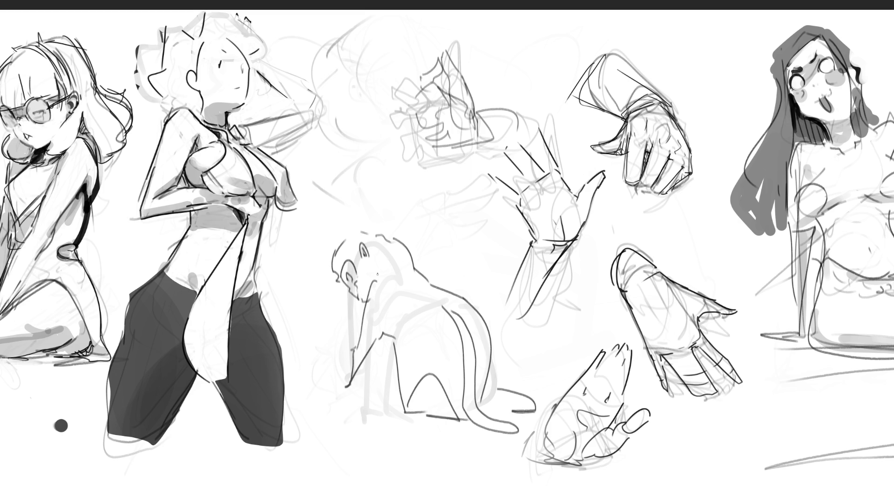
# Darken the front paw, add ground curves under the tail, and refine the head and face outlines
pyautogui.moveTo(350, 384)
pyautogui.mouseDown()
pyautogui.moveTo(336, 389)
pyautogui.moveTo(416, 422)
pyautogui.mouseUp()
pyautogui.moveTo(362, 383); pyautogui.dragTo(384, 383)
pyautogui.moveTo(412, 428); pyautogui.dragTo(496, 451)
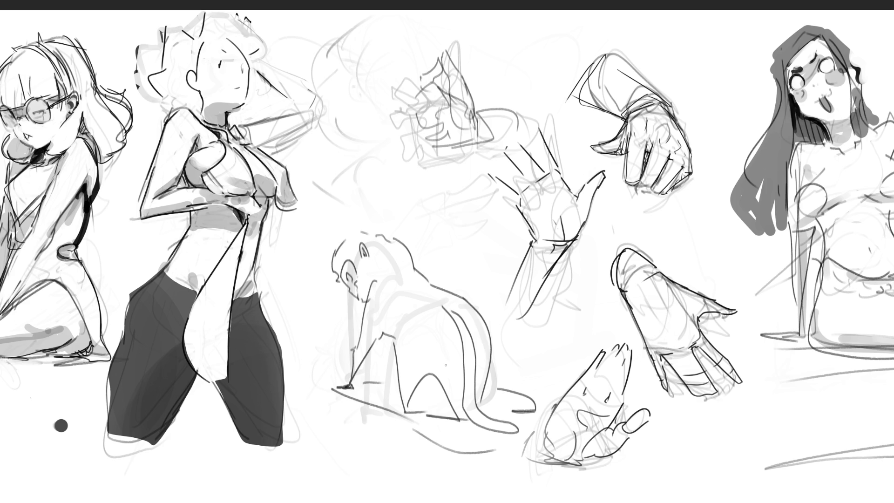
pyautogui.moveTo(341, 242)
pyautogui.mouseDown()
pyautogui.moveTo(380, 219)
pyautogui.moveTo(408, 261)
pyautogui.mouseUp()
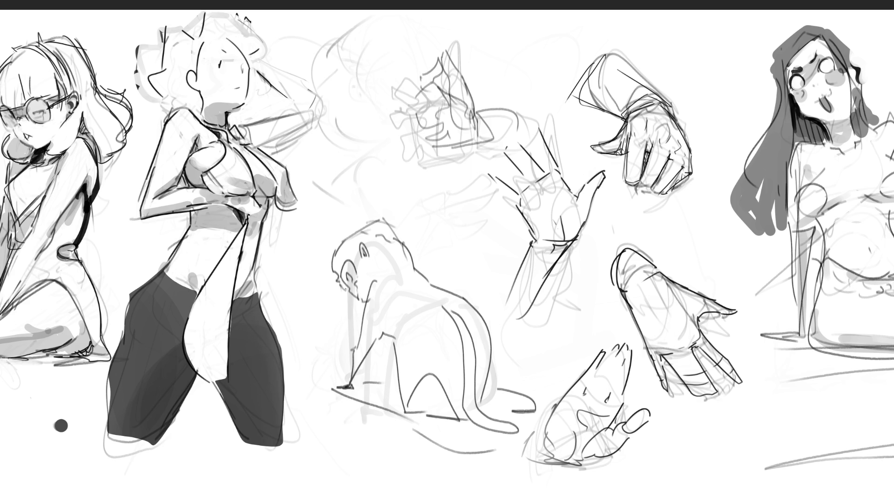
pyautogui.moveTo(339, 280)
pyautogui.mouseDown()
pyautogui.moveTo(363, 306)
pyautogui.moveTo(352, 336)
pyautogui.moveTo(376, 346)
pyautogui.mouseUp()
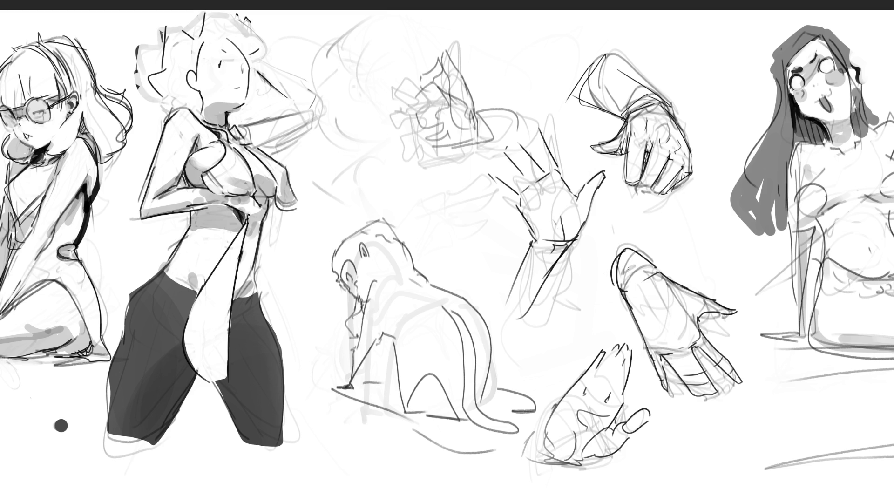
# Lighten the spiky-haired figure's face and draw her eye with lashes and an eyelid line
pyautogui.press('e')
pyautogui.moveTo(210, 51); pyautogui.dragTo(252, 93)
pyautogui.press('e')
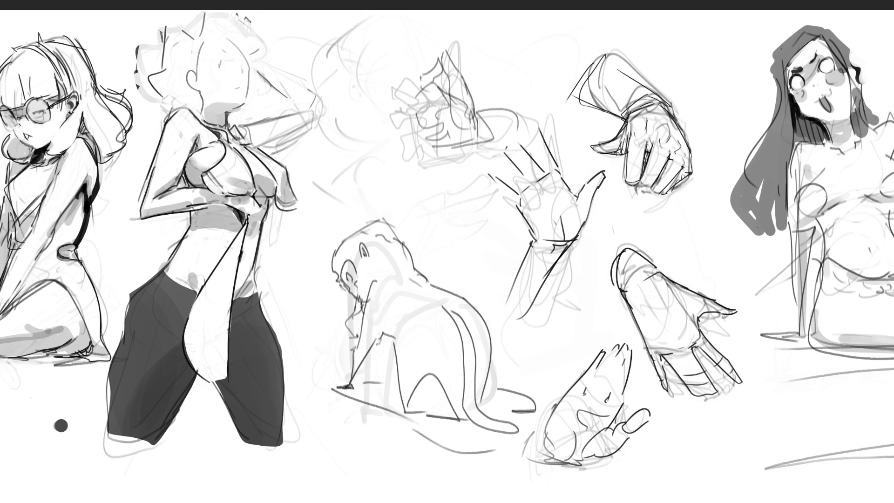
pyautogui.moveTo(217, 64); pyautogui.dragTo(225, 66)
pyautogui.moveTo(224, 53)
pyautogui.mouseDown()
pyautogui.moveTo(244, 70)
pyautogui.moveTo(238, 97)
pyautogui.moveTo(201, 95)
pyautogui.moveTo(183, 82)
pyautogui.moveTo(195, 80)
pyautogui.moveTo(207, 39)
pyautogui.moveTo(235, 35)
pyautogui.moveTo(223, 11)
pyautogui.mouseUp()
# Redraw her upper and left-side hair strands, undoing one misplaced stroke
pyautogui.moveTo(244, 11)
pyautogui.mouseDown()
pyautogui.moveTo(263, 45)
pyautogui.moveTo(260, 59)
pyautogui.mouseUp()
pyautogui.moveTo(194, 23); pyautogui.dragTo(192, 54)
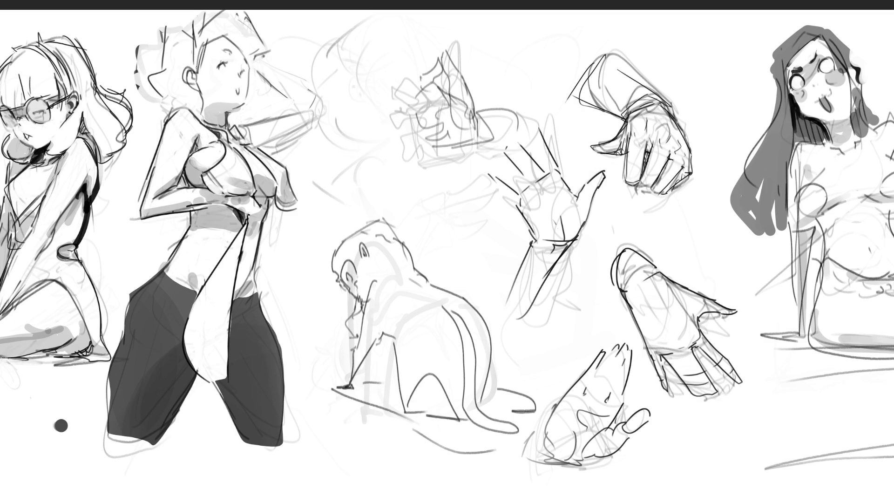
pyautogui.hotkey('ctrl', 'z')
pyautogui.moveTo(196, 19); pyautogui.dragTo(191, 62)
pyautogui.moveTo(190, 35); pyautogui.dragTo(209, 17)
pyautogui.moveTo(192, 23); pyautogui.dragTo(190, 52)
# Fade the open-hand sketch, then draw the figure's back curve and a back pocket on the shorts
pyautogui.press('e')
pyautogui.moveTo(529, 200)
pyautogui.mouseDown()
pyautogui.moveTo(539, 230)
pyautogui.moveTo(537, 204)
pyautogui.moveTo(466, 354)
pyautogui.moveTo(480, 418)
pyautogui.mouseUp()
pyautogui.press('e')
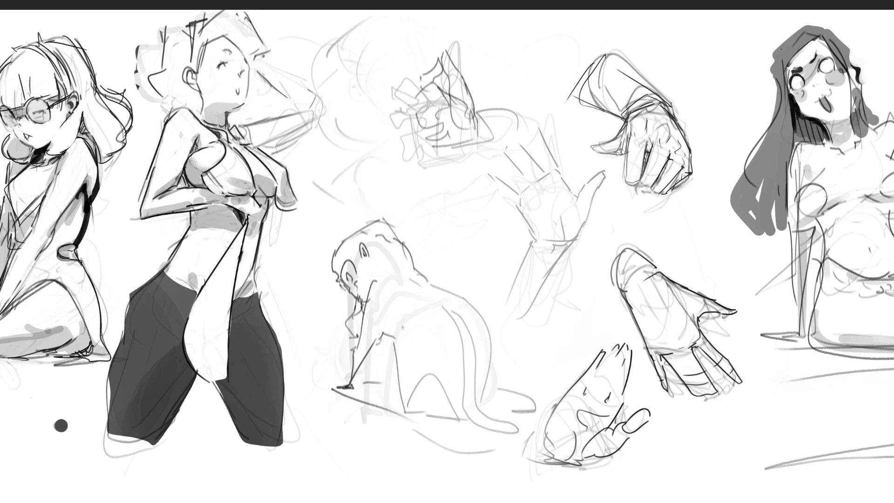
pyautogui.moveTo(397, 331)
pyautogui.mouseDown()
pyautogui.moveTo(446, 299)
pyautogui.moveTo(455, 321)
pyautogui.moveTo(438, 318)
pyautogui.moveTo(423, 340)
pyautogui.mouseUp()
pyautogui.moveTo(439, 315)
pyautogui.mouseDown()
pyautogui.moveTo(447, 335)
pyautogui.moveTo(397, 343)
pyautogui.moveTo(397, 368)
pyautogui.moveTo(448, 367)
pyautogui.moveTo(461, 349)
pyautogui.moveTo(467, 362)
pyautogui.moveTo(492, 355)
pyautogui.mouseUp()
# Draw the shorts' side lines, the leg arches beneath them and a bottom line
pyautogui.moveTo(474, 303)
pyautogui.mouseDown()
pyautogui.moveTo(489, 335)
pyautogui.moveTo(473, 331)
pyautogui.mouseUp()
pyautogui.moveTo(474, 329)
pyautogui.mouseDown()
pyautogui.moveTo(490, 327)
pyautogui.moveTo(493, 355)
pyautogui.moveTo(480, 342)
pyautogui.moveTo(451, 365)
pyautogui.mouseUp()
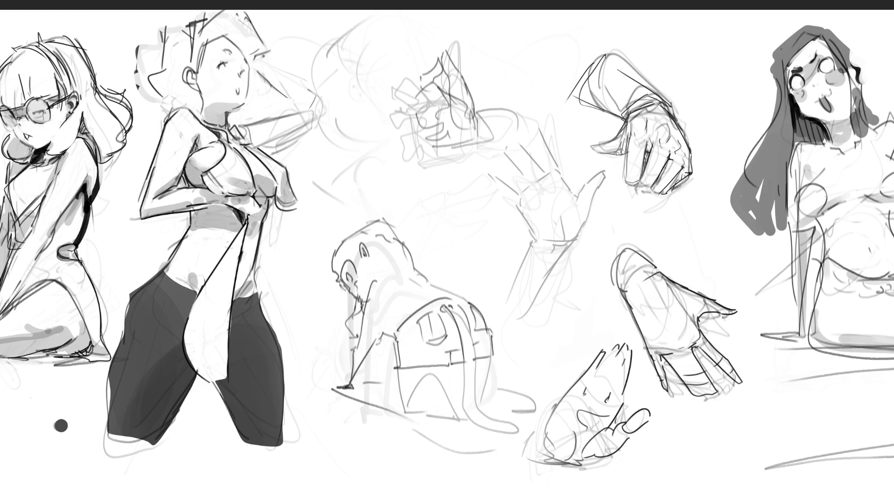
pyautogui.moveTo(400, 376); pyautogui.dragTo(405, 415)
pyautogui.moveTo(408, 407)
pyautogui.mouseDown()
pyautogui.moveTo(466, 397)
pyautogui.moveTo(474, 422)
pyautogui.mouseUp()
pyautogui.moveTo(413, 412)
pyautogui.mouseDown()
pyautogui.moveTo(474, 420)
pyautogui.moveTo(521, 401)
pyautogui.moveTo(536, 413)
pyautogui.moveTo(541, 401)
pyautogui.mouseUp()
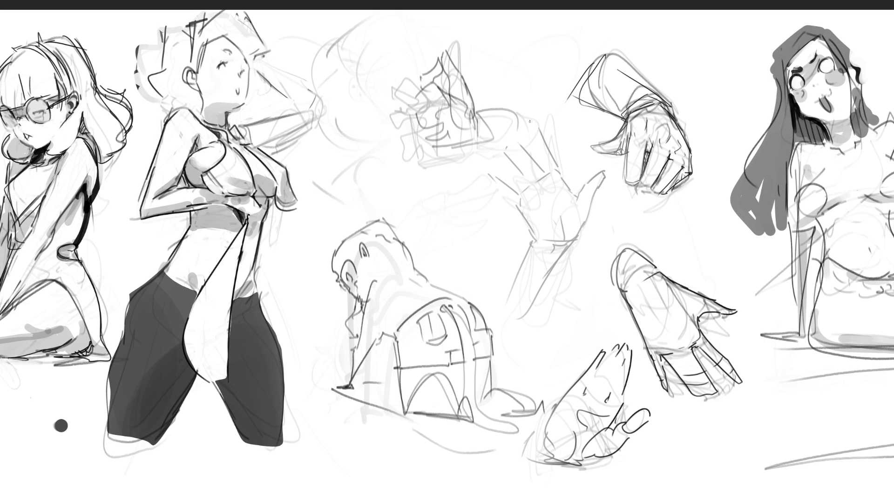
# Start redrawing the top of the open hand, undoing the last stroke
pyautogui.moveTo(528, 117)
pyautogui.mouseDown()
pyautogui.moveTo(534, 131)
pyautogui.moveTo(531, 120)
pyautogui.mouseUp()
pyautogui.moveTo(535, 114); pyautogui.dragTo(544, 141)
pyautogui.hotkey('ctrl', 'z')
# Redraw the hand's wrist, left edge, thumb tip and right palm edge, undoing a stray thumb stroke
pyautogui.moveTo(502, 141)
pyautogui.mouseDown()
pyautogui.moveTo(532, 123)
pyautogui.moveTo(554, 157)
pyautogui.mouseUp()
pyautogui.moveTo(492, 177)
pyautogui.mouseDown()
pyautogui.moveTo(519, 201)
pyautogui.moveTo(537, 242)
pyautogui.moveTo(509, 284)
pyautogui.mouseUp()
pyautogui.moveTo(552, 244)
pyautogui.mouseDown()
pyautogui.moveTo(555, 257)
pyautogui.moveTo(526, 313)
pyautogui.mouseUp()
pyautogui.moveTo(541, 243)
pyautogui.mouseDown()
pyautogui.moveTo(586, 229)
pyautogui.moveTo(602, 179)
pyautogui.moveTo(580, 203)
pyautogui.moveTo(604, 173)
pyautogui.moveTo(584, 186)
pyautogui.mouseUp()
pyautogui.hotkey('ctrl', 'z')
pyautogui.hotkey('ctrl', 'z')
pyautogui.hotkey('ctrl', 'z')
pyautogui.moveTo(605, 175); pyautogui.dragTo(575, 200)
pyautogui.moveTo(537, 123); pyautogui.dragTo(560, 170)
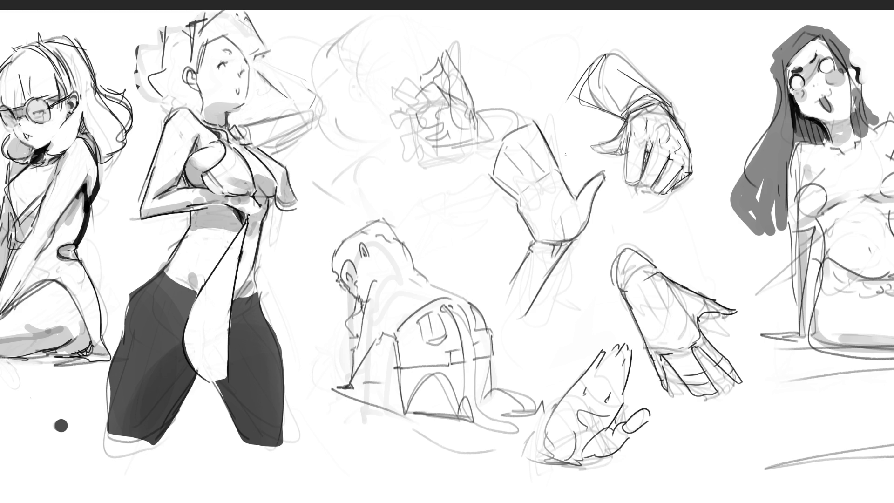
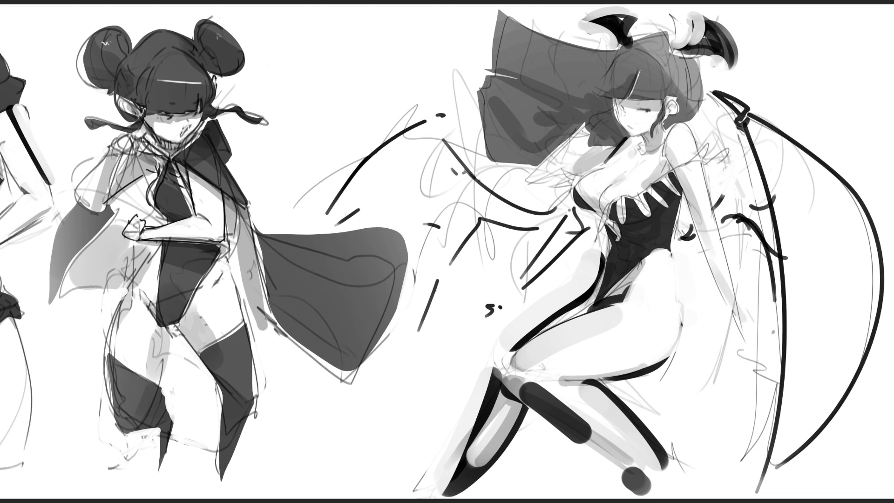
# Erase the right winged figure down to a faint underlay, then marquee-select the area around it
pyautogui.moveTo(675, 84)
pyautogui.mouseDown()
pyautogui.moveTo(606, 70)
pyautogui.moveTo(527, 93)
pyautogui.moveTo(578, 313)
pyautogui.moveTo(820, 410)
pyautogui.moveTo(861, 280)
pyautogui.moveTo(838, 195)
pyautogui.moveTo(750, 252)
pyautogui.mouseUp()
pyautogui.moveTo(379, 90)
pyautogui.mouseDown()
pyautogui.moveTo(473, 408)
pyautogui.moveTo(649, 276)
pyautogui.mouseUp()
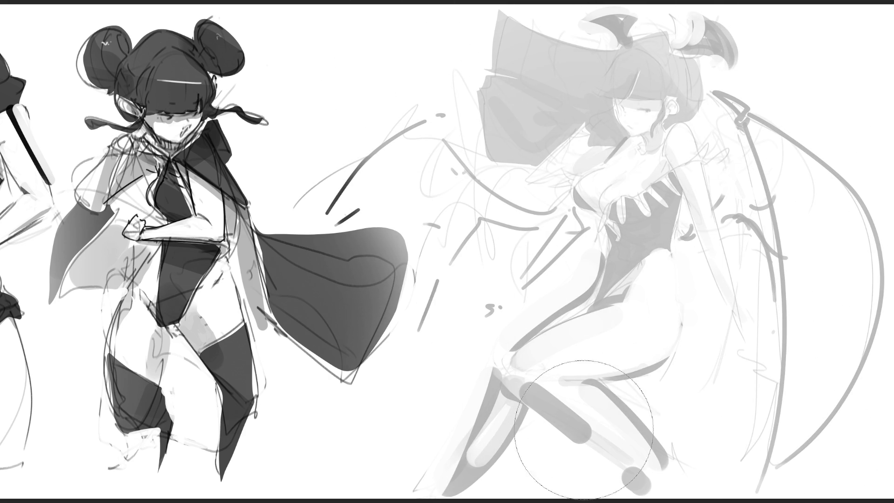
pyautogui.moveTo(596, 464)
pyautogui.mouseDown()
pyautogui.moveTo(540, 28)
pyautogui.moveTo(649, 329)
pyautogui.moveTo(738, 379)
pyautogui.mouseUp()
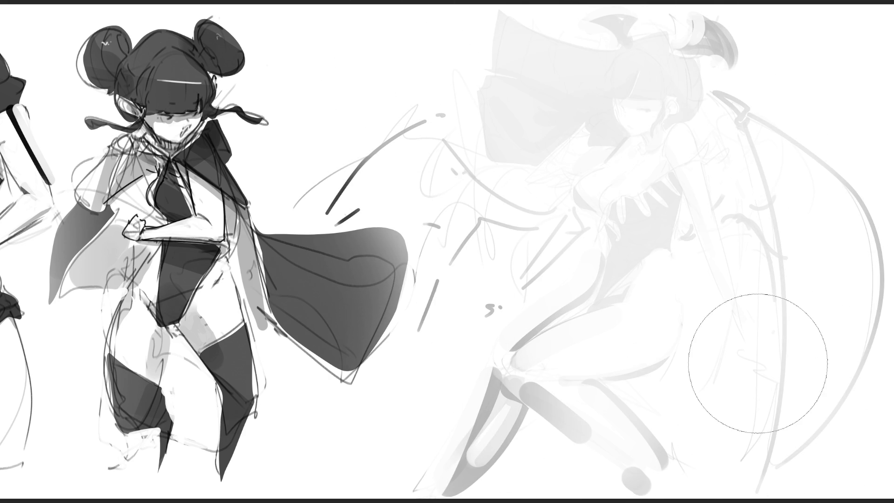
pyautogui.hotkey('ctrl', 'z')
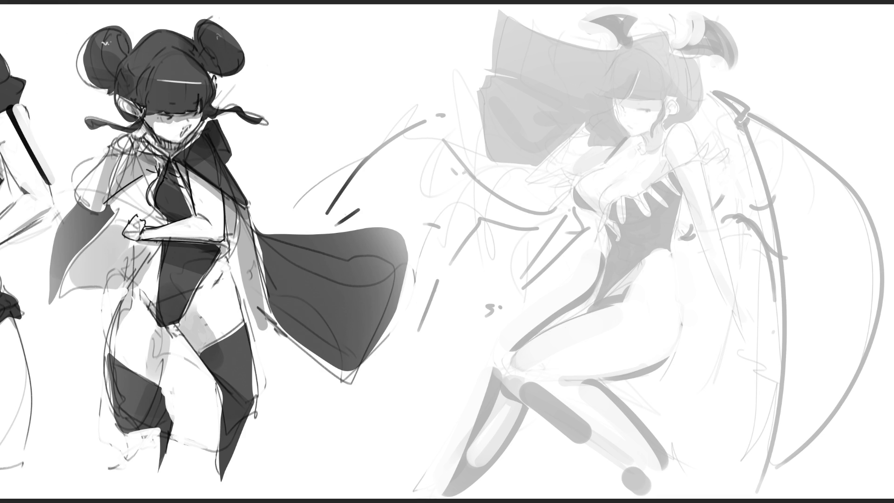
pyautogui.moveTo(336, 17); pyautogui.dragTo(851, 499)
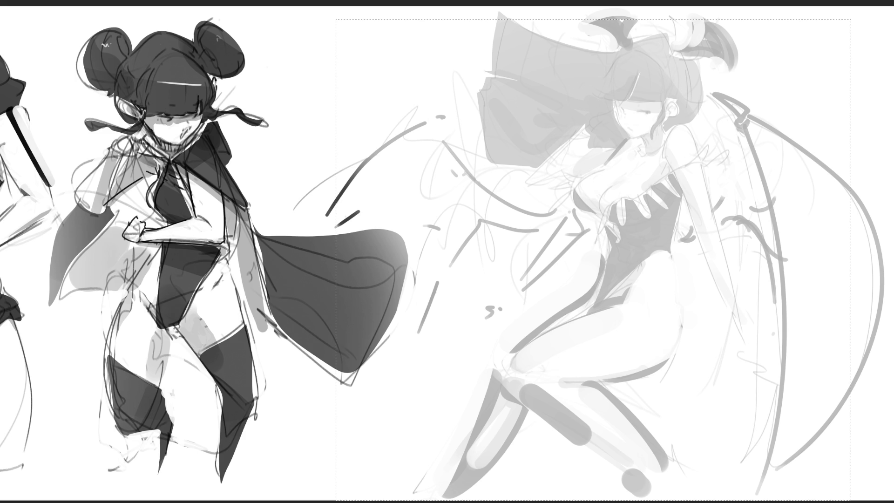
# Scale up the selected faded winged figure, then deselect
pyautogui.hotkey('ctrl', 'z')
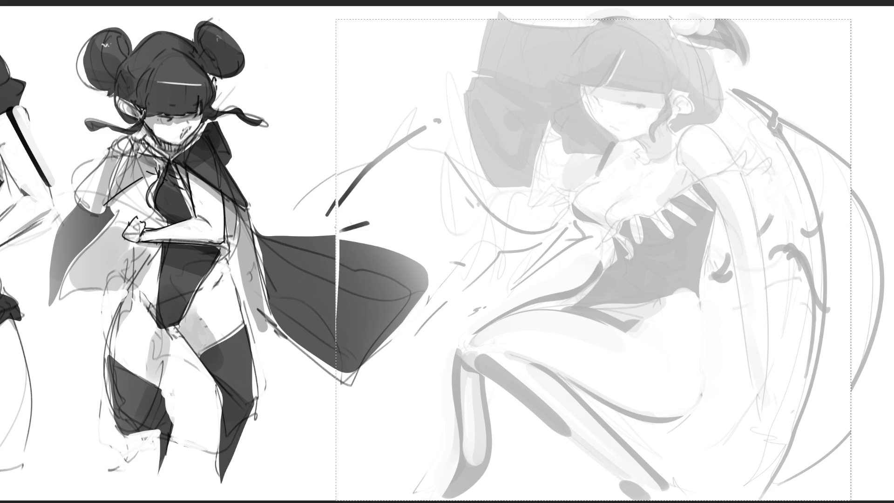
pyautogui.hotkey('ctrl', 'd')
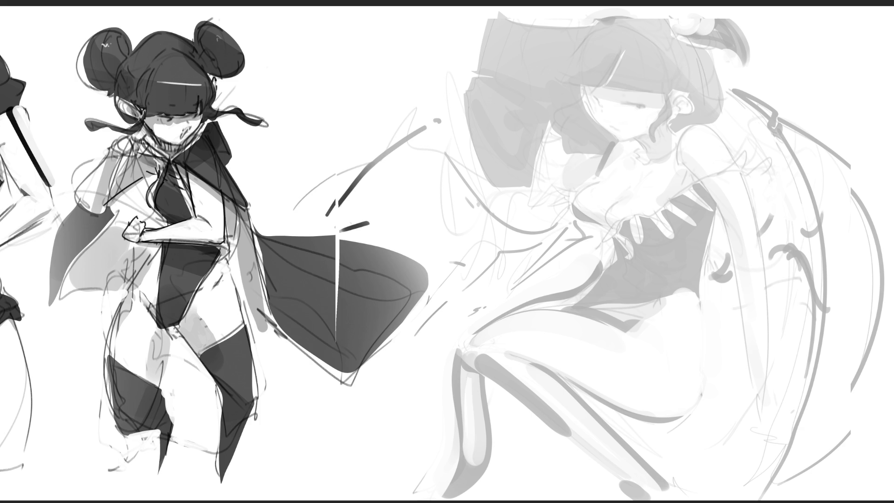
# Draw the face outline, dark closed eyes, eyebrows and an open fanged mouth
pyautogui.moveTo(583, 93); pyautogui.dragTo(620, 142)
pyautogui.moveTo(590, 100); pyautogui.dragTo(647, 106)
pyautogui.moveTo(621, 107); pyautogui.dragTo(650, 104)
pyautogui.moveTo(624, 107)
pyautogui.mouseDown()
pyautogui.moveTo(637, 105)
pyautogui.moveTo(626, 103)
pyautogui.mouseUp()
pyautogui.moveTo(586, 88); pyautogui.dragTo(629, 87)
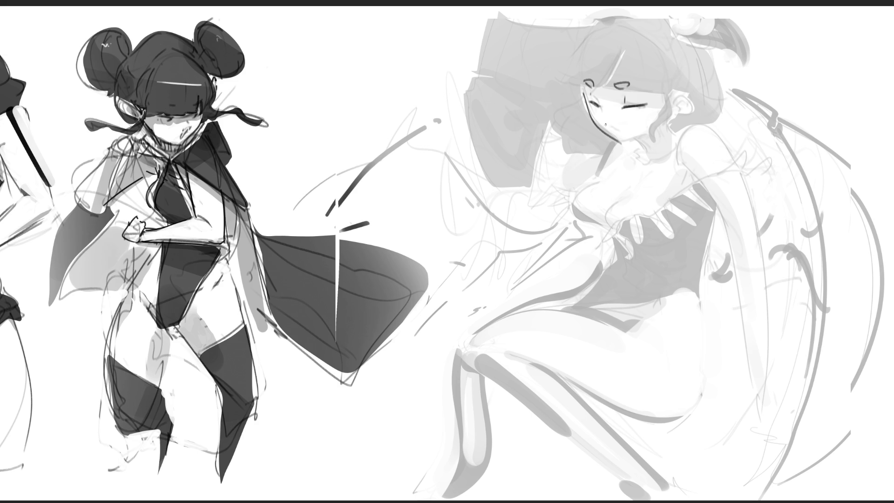
pyautogui.moveTo(604, 124)
pyautogui.mouseDown()
pyautogui.moveTo(622, 125)
pyautogui.moveTo(614, 133)
pyautogui.mouseUp()
pyautogui.moveTo(612, 139)
pyautogui.mouseDown()
pyautogui.moveTo(636, 144)
pyautogui.moveTo(631, 149)
pyautogui.moveTo(650, 143)
pyautogui.moveTo(636, 143)
pyautogui.moveTo(646, 155)
pyautogui.mouseUp()
pyautogui.hotkey('ctrl', 'z')
pyautogui.hotkey('ctrl', 'z')
pyautogui.hotkey('ctrl', 'z')
pyautogui.hotkey('ctrl', 'z')
# Add a cheek line, bangs with a fringe, and the hair outline from crown to ear
pyautogui.moveTo(667, 110)
pyautogui.mouseDown()
pyautogui.moveTo(663, 122)
pyautogui.moveTo(687, 107)
pyautogui.moveTo(671, 110)
pyautogui.moveTo(682, 91)
pyautogui.mouseUp()
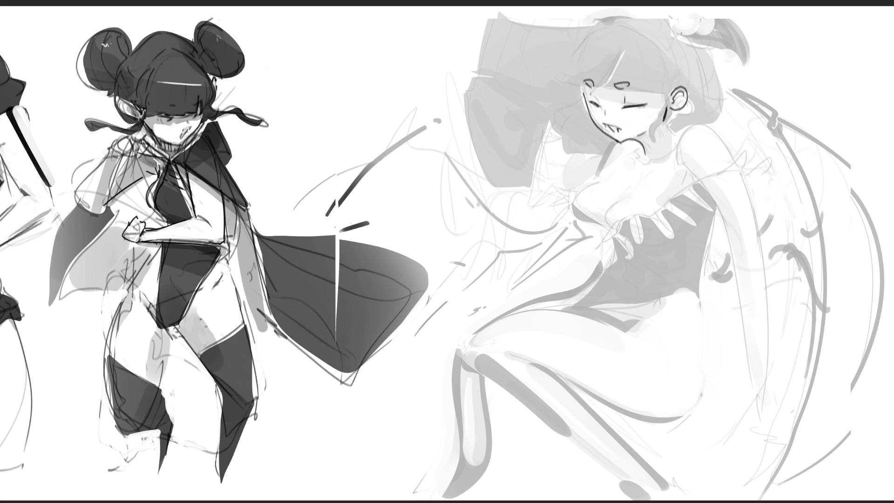
pyautogui.moveTo(601, 21)
pyautogui.mouseDown()
pyautogui.moveTo(555, 52)
pyautogui.moveTo(546, 71)
pyautogui.moveTo(589, 87)
pyautogui.mouseUp()
pyautogui.moveTo(613, 51); pyautogui.dragTo(597, 73)
pyautogui.hotkey('ctrl', 'z')
pyautogui.moveTo(636, 40); pyautogui.dragTo(603, 80)
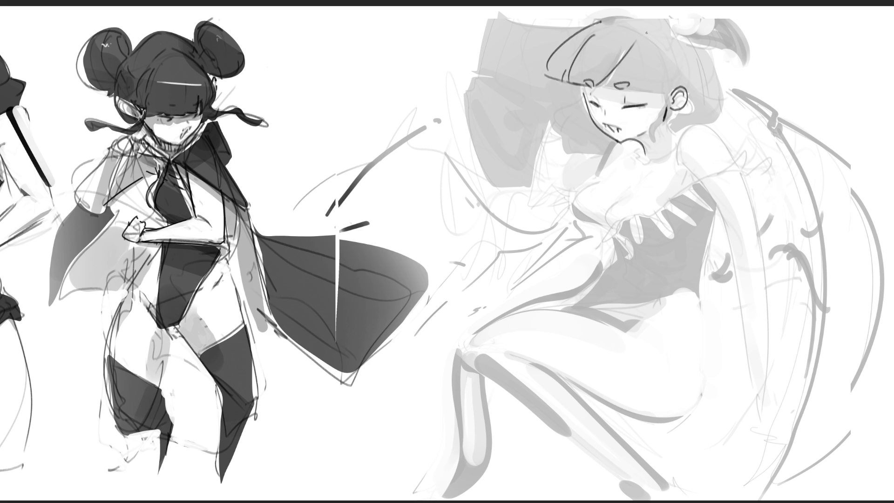
pyautogui.moveTo(633, 47)
pyautogui.mouseDown()
pyautogui.moveTo(617, 87)
pyautogui.moveTo(658, 90)
pyautogui.mouseUp()
pyautogui.moveTo(615, 17)
pyautogui.mouseDown()
pyautogui.moveTo(644, 28)
pyautogui.moveTo(671, 74)
pyautogui.moveTo(663, 109)
pyautogui.moveTo(671, 91)
pyautogui.mouseUp()
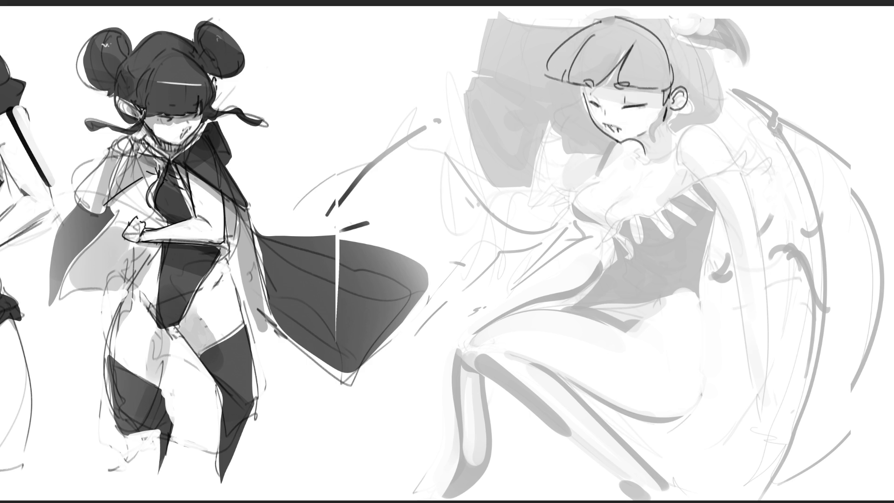
# Add a tooth line and blush marks, and outline the top and right side of the head
pyautogui.moveTo(614, 126); pyautogui.dragTo(617, 133)
pyautogui.moveTo(627, 111); pyautogui.dragTo(598, 117)
pyautogui.moveTo(585, 24); pyautogui.dragTo(626, 6)
pyautogui.moveTo(697, 12); pyautogui.dragTo(717, 120)
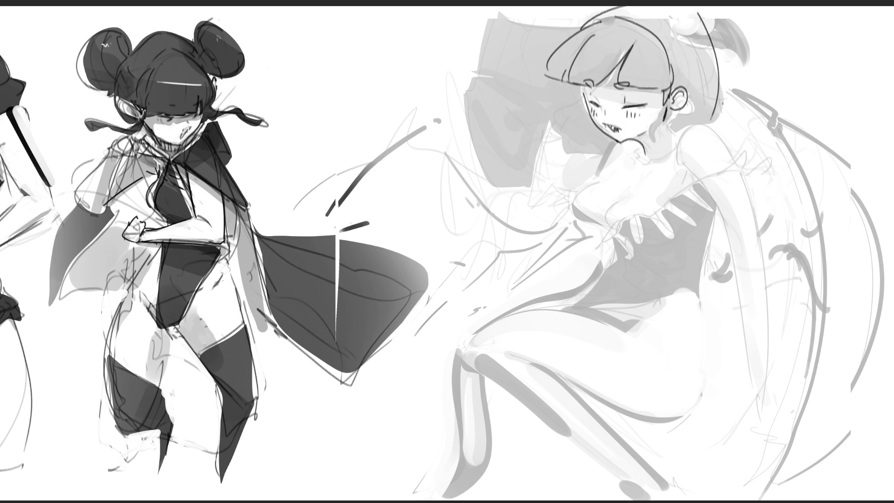
pyautogui.hotkey('ctrl', 'z')
pyautogui.moveTo(688, 7); pyautogui.dragTo(694, 120)
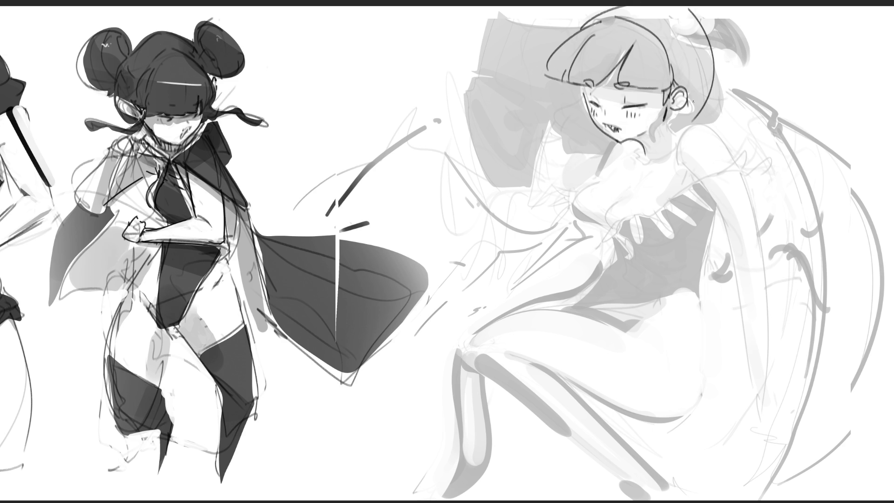
# Try several hair strands right of the ear, ending with the last one undone
pyautogui.moveTo(687, 106); pyautogui.dragTo(709, 114)
pyautogui.moveTo(714, 63); pyautogui.dragTo(704, 132)
pyautogui.hotkey('ctrl', 'z')
pyautogui.moveTo(714, 62); pyautogui.dragTo(694, 122)
pyautogui.hotkey('ctrl', 'z')
pyautogui.moveTo(714, 77)
pyautogui.mouseDown()
pyautogui.moveTo(726, 118)
pyautogui.moveTo(674, 134)
pyautogui.moveTo(664, 121)
pyautogui.moveTo(664, 135)
pyautogui.mouseUp()
pyautogui.hotkey('ctrl', 'z')
pyautogui.hotkey('ctrl', 'z')
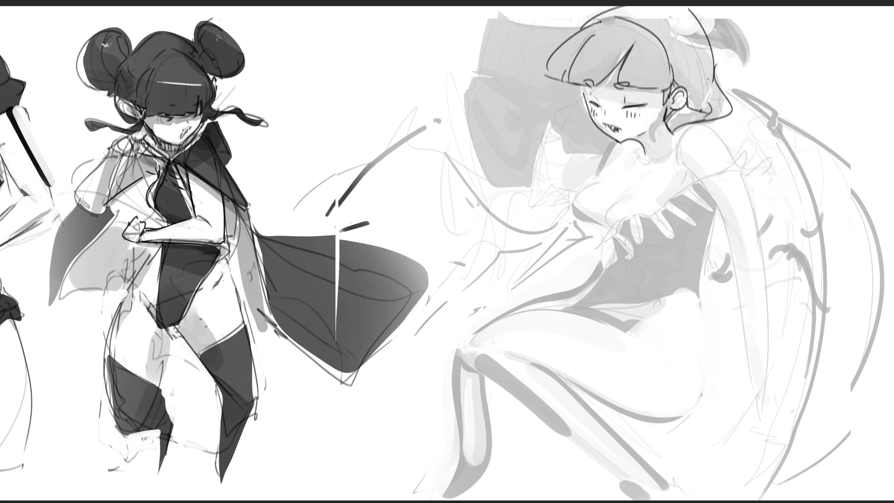
# Draw the neck, a shorter shoulder line, a chest stroke and the puffy sleeve
pyautogui.moveTo(633, 153)
pyautogui.mouseDown()
pyautogui.moveTo(637, 167)
pyautogui.moveTo(663, 166)
pyautogui.mouseUp()
pyautogui.moveTo(676, 127)
pyautogui.mouseDown()
pyautogui.moveTo(710, 124)
pyautogui.moveTo(739, 176)
pyautogui.mouseUp()
pyautogui.hotkey('ctrl', 'z')
pyautogui.moveTo(717, 120); pyautogui.dragTo(738, 160)
pyautogui.moveTo(681, 186); pyautogui.dragTo(699, 169)
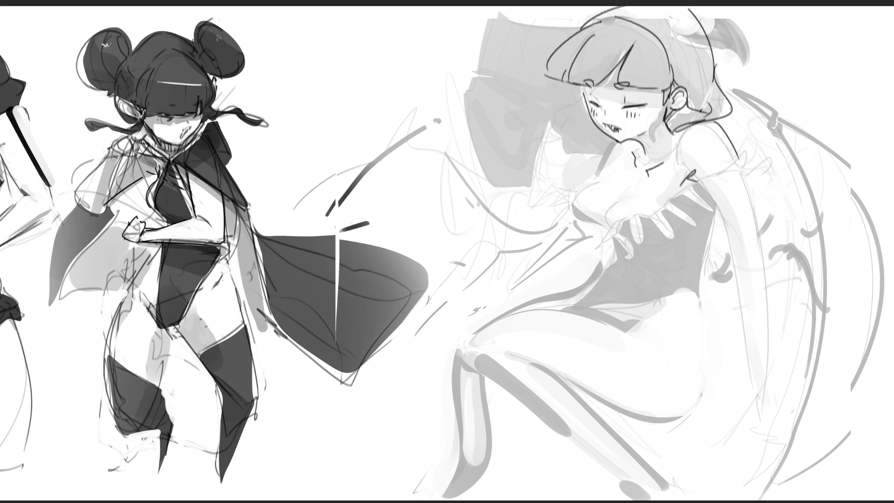
pyautogui.moveTo(702, 182)
pyautogui.mouseDown()
pyautogui.moveTo(735, 166)
pyautogui.moveTo(707, 181)
pyautogui.moveTo(769, 117)
pyautogui.moveTo(750, 166)
pyautogui.mouseUp()
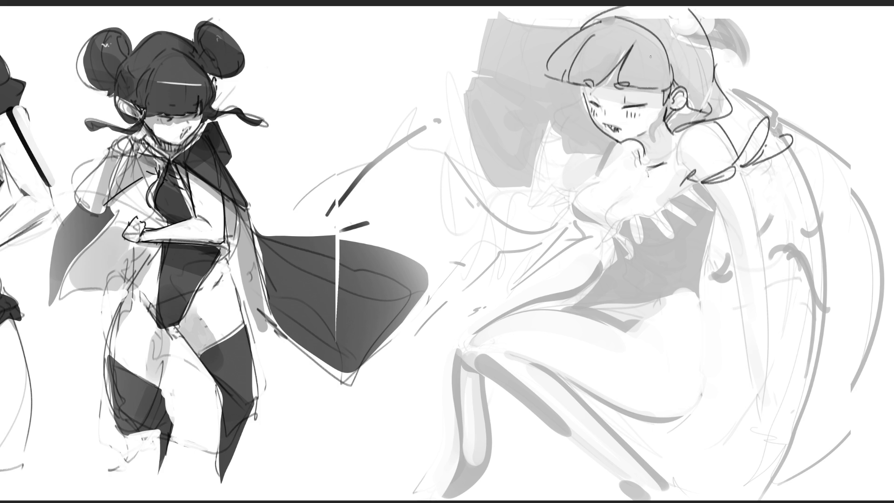
# Shade the girl's shoulder with grey strokes and outline the right side of her chest
pyautogui.moveTo(607, 145); pyautogui.dragTo(591, 158)
pyautogui.moveTo(612, 161)
pyautogui.mouseDown()
pyautogui.moveTo(572, 226)
pyautogui.moveTo(588, 237)
pyautogui.mouseUp()
pyautogui.moveTo(636, 188)
pyautogui.mouseDown()
pyautogui.moveTo(606, 256)
pyautogui.moveTo(704, 200)
pyautogui.mouseUp()
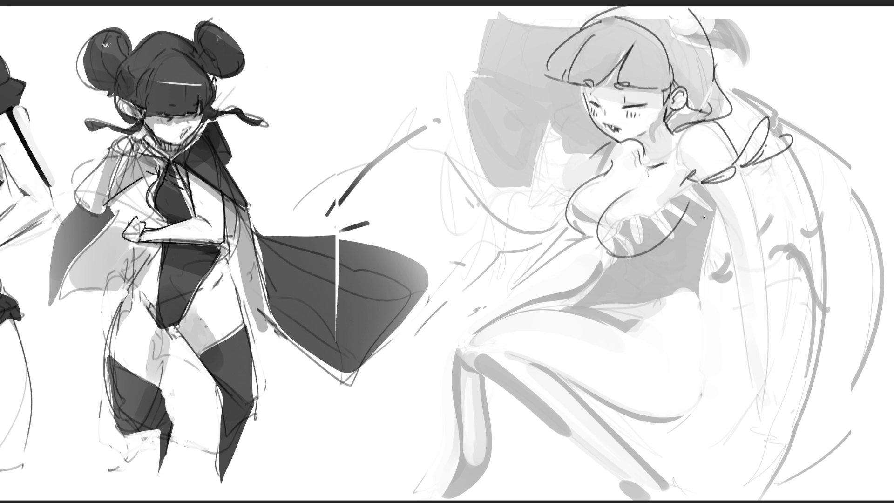
# Rework the outline under the chest, undoing trial lines, and add hatching on the chest
pyautogui.hotkey('ctrl', 'z')
pyautogui.moveTo(608, 254); pyautogui.dragTo(679, 214)
pyautogui.moveTo(564, 207)
pyautogui.mouseDown()
pyautogui.moveTo(599, 242)
pyautogui.moveTo(696, 222)
pyautogui.mouseUp()
pyautogui.hotkey('ctrl', 'z')
pyautogui.moveTo(614, 261)
pyautogui.mouseDown()
pyautogui.moveTo(665, 255)
pyautogui.moveTo(712, 229)
pyautogui.mouseUp()
pyautogui.hotkey('ctrl', 'z')
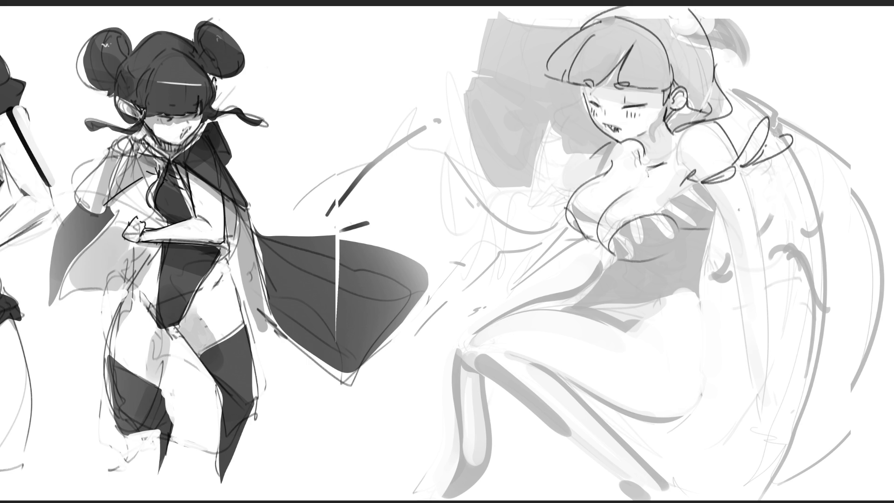
pyautogui.moveTo(678, 194); pyautogui.dragTo(683, 218)
pyautogui.hotkey('ctrl', 'z')
pyautogui.hotkey('ctrl', 'z')
pyautogui.moveTo(690, 185); pyautogui.dragTo(710, 211)
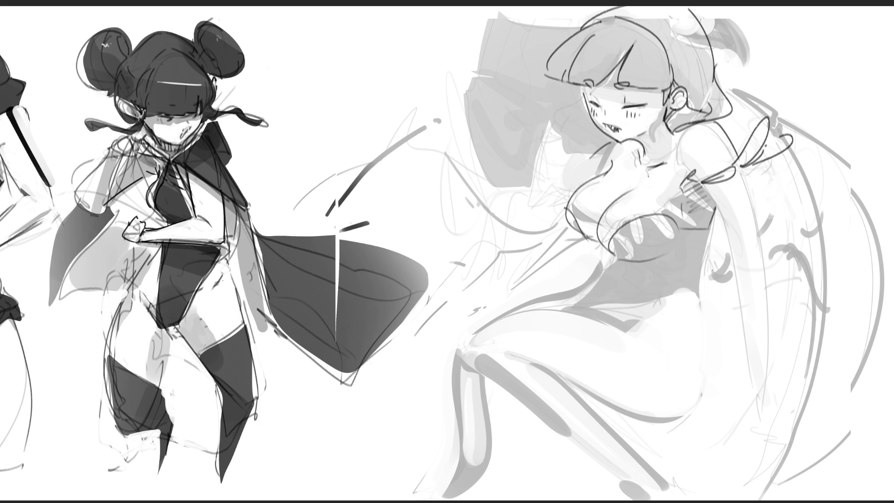
# Redraw the raised hand and forearm, rotate the hand higher, and add strokes beside the hair
pyautogui.moveTo(732, 236)
pyautogui.mouseDown()
pyautogui.moveTo(746, 263)
pyautogui.moveTo(723, 243)
pyautogui.moveTo(754, 262)
pyautogui.moveTo(778, 235)
pyautogui.mouseUp()
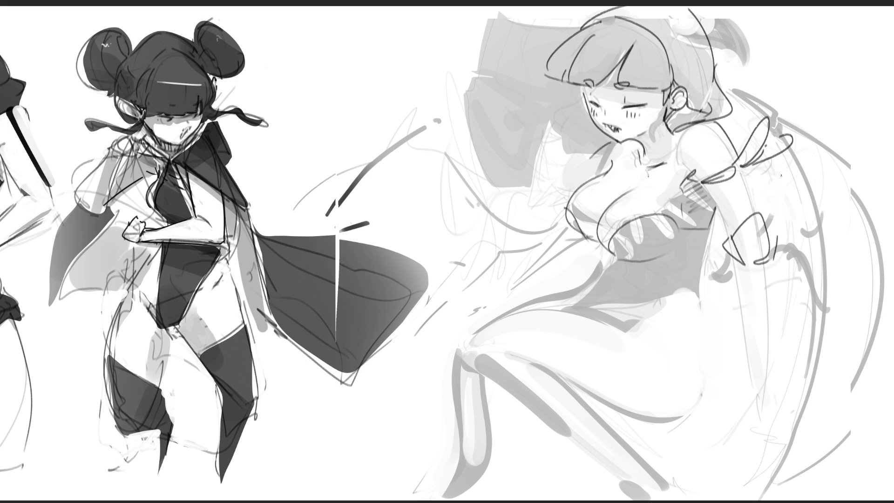
pyautogui.moveTo(710, 185); pyautogui.dragTo(730, 223)
pyautogui.moveTo(737, 165); pyautogui.dragTo(774, 249)
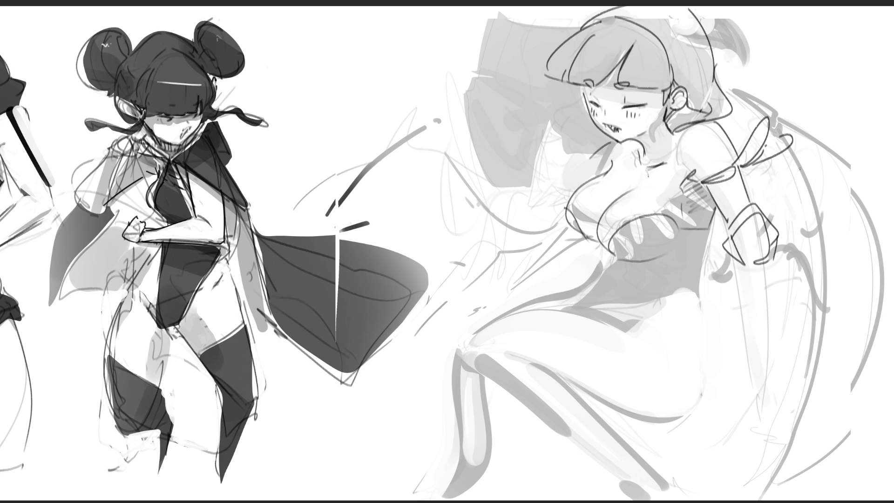
pyautogui.hotkey('ctrl', 'z')
pyautogui.hotkey('ctrl', 'z')
pyautogui.hotkey('ctrl', 'z')
pyautogui.hotkey('ctrl', 'z')
pyautogui.hotkey('ctrl', 'z')
pyautogui.hotkey('ctrl', 'z')
pyautogui.moveTo(781, 208)
pyautogui.mouseDown()
pyautogui.moveTo(792, 232)
pyautogui.moveTo(823, 214)
pyautogui.moveTo(810, 232)
pyautogui.mouseUp()
pyautogui.moveTo(798, 191)
pyautogui.mouseDown()
pyautogui.moveTo(747, 224)
pyautogui.moveTo(803, 229)
pyautogui.mouseUp()
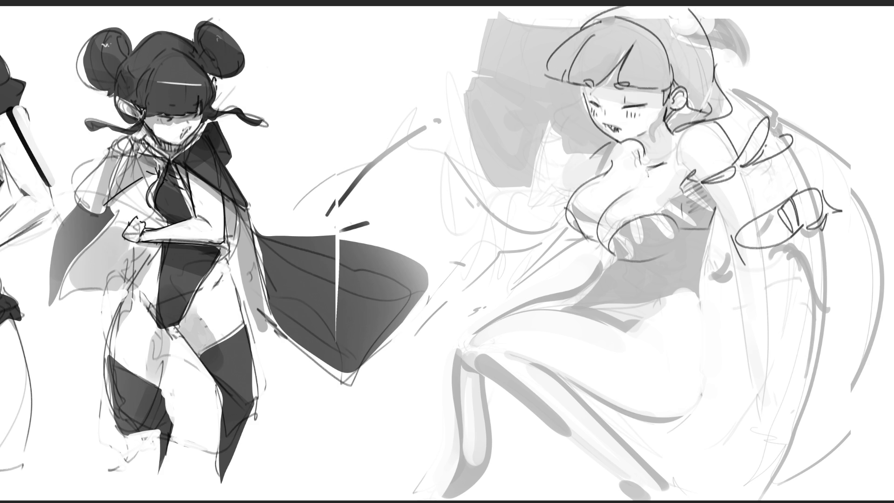
pyautogui.moveTo(769, 217); pyautogui.dragTo(800, 195)
pyautogui.moveTo(715, 202); pyautogui.dragTo(733, 249)
pyautogui.moveTo(739, 170); pyautogui.dragTo(752, 216)
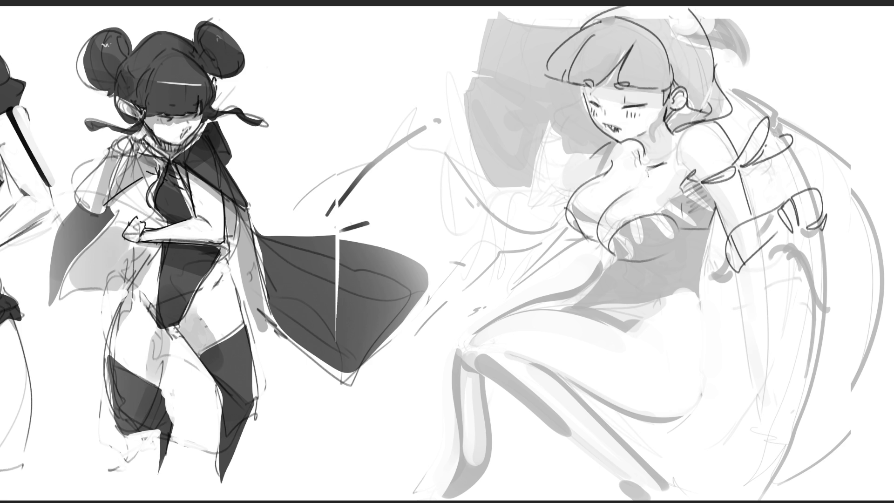
pyautogui.moveTo(545, 119)
pyautogui.mouseDown()
pyautogui.moveTo(526, 153)
pyautogui.moveTo(557, 127)
pyautogui.moveTo(555, 140)
pyautogui.moveTo(520, 163)
pyautogui.moveTo(562, 150)
pyautogui.mouseUp()
pyautogui.moveTo(554, 148)
pyautogui.mouseDown()
pyautogui.moveTo(543, 158)
pyautogui.moveTo(561, 157)
pyautogui.moveTo(525, 159)
pyautogui.moveTo(532, 149)
pyautogui.moveTo(561, 152)
pyautogui.moveTo(538, 231)
pyautogui.moveTo(576, 238)
pyautogui.mouseUp()
# Sketch curved fingers by the raised hand and looping fingers spread across the chest
pyautogui.moveTo(562, 164); pyautogui.dragTo(568, 197)
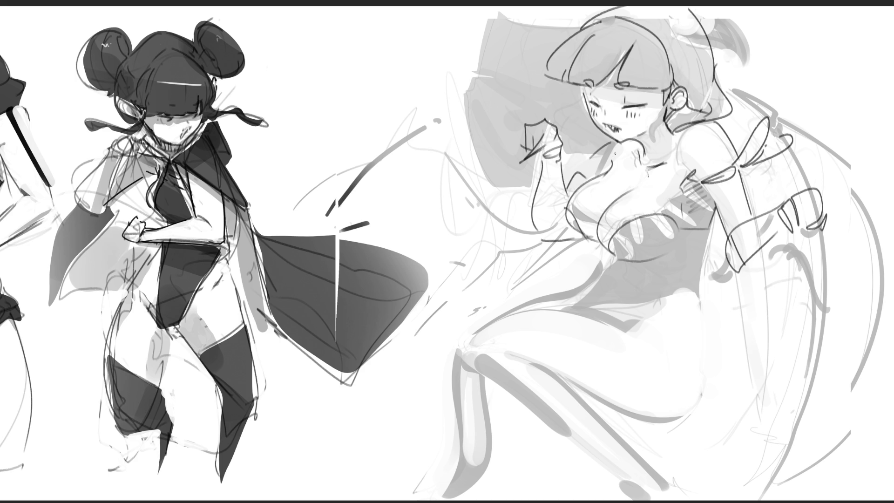
pyautogui.moveTo(516, 166); pyautogui.dragTo(536, 164)
pyautogui.moveTo(570, 134); pyautogui.dragTo(578, 175)
pyautogui.moveTo(541, 165); pyautogui.dragTo(525, 174)
pyautogui.moveTo(569, 201)
pyautogui.mouseDown()
pyautogui.moveTo(545, 189)
pyautogui.moveTo(565, 210)
pyautogui.moveTo(515, 213)
pyautogui.moveTo(520, 234)
pyautogui.moveTo(576, 227)
pyautogui.moveTo(614, 261)
pyautogui.moveTo(641, 218)
pyautogui.mouseUp()
pyautogui.moveTo(653, 209)
pyautogui.mouseDown()
pyautogui.moveTo(706, 231)
pyautogui.moveTo(704, 184)
pyautogui.mouseUp()
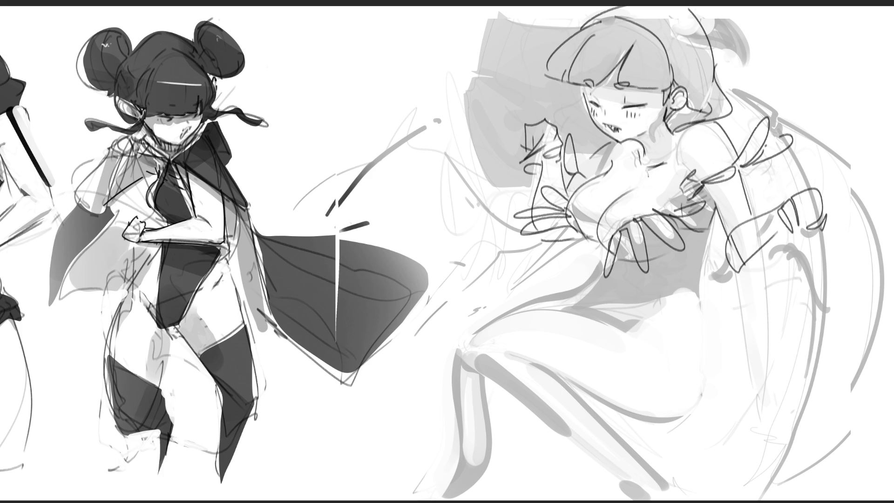
pyautogui.moveTo(600, 246); pyautogui.dragTo(643, 268)
pyautogui.moveTo(716, 224); pyautogui.dragTo(695, 256)
# Try a curve and V-shaped lines below the chest, then undo both
pyautogui.moveTo(608, 278)
pyautogui.mouseDown()
pyautogui.moveTo(613, 292)
pyautogui.moveTo(689, 341)
pyautogui.mouseUp()
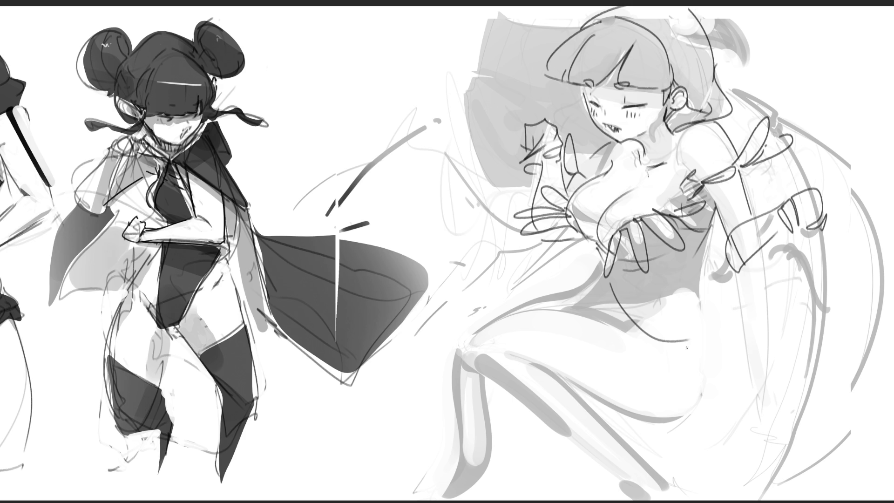
pyautogui.hotkey('ctrl', 'z')
pyautogui.moveTo(605, 285)
pyautogui.mouseDown()
pyautogui.moveTo(624, 338)
pyautogui.moveTo(675, 402)
pyautogui.moveTo(704, 253)
pyautogui.mouseUp()
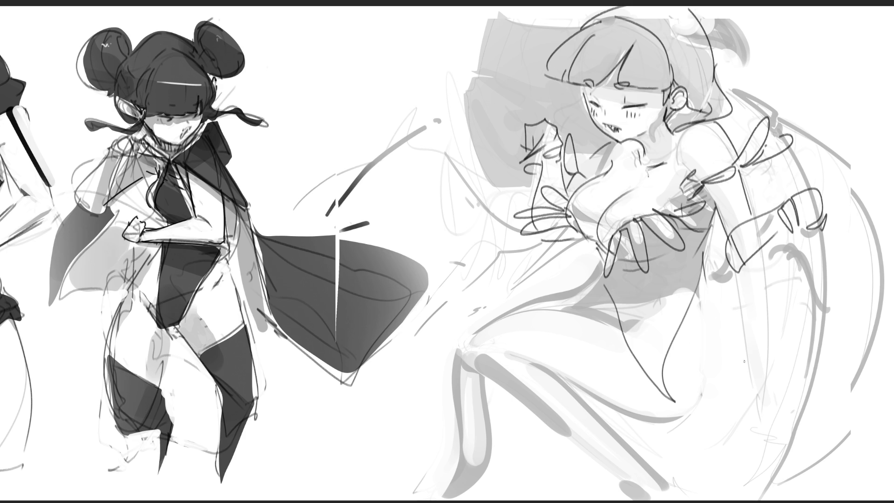
pyautogui.hotkey('ctrl', 'z')
pyautogui.hotkey('ctrl', 'z')
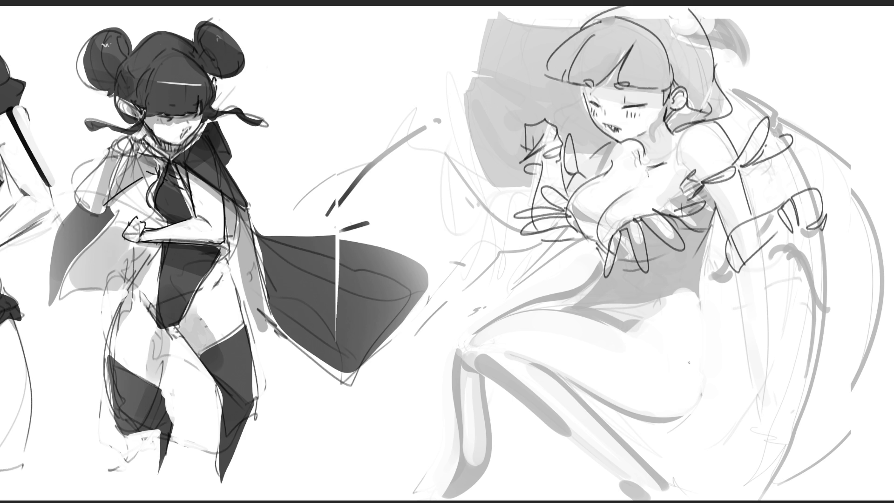
# Outline the right figure's hips, thighs and leg curve, and add bow lines
pyautogui.moveTo(578, 284); pyautogui.dragTo(579, 343)
pyautogui.moveTo(648, 281)
pyautogui.mouseDown()
pyautogui.moveTo(588, 395)
pyautogui.moveTo(659, 305)
pyautogui.moveTo(677, 435)
pyautogui.moveTo(738, 298)
pyautogui.moveTo(709, 233)
pyautogui.mouseUp()
pyautogui.moveTo(709, 240); pyautogui.dragTo(666, 323)
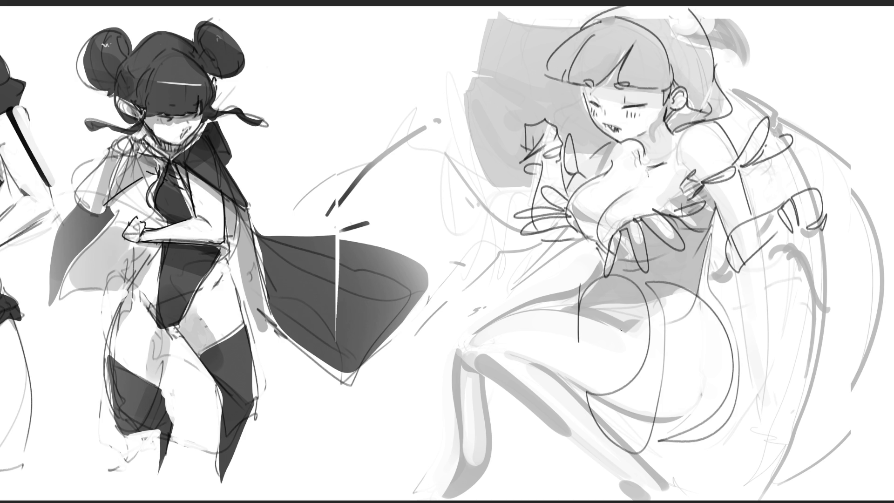
pyautogui.moveTo(506, 281)
pyautogui.mouseDown()
pyautogui.moveTo(517, 365)
pyautogui.moveTo(535, 410)
pyautogui.mouseUp()
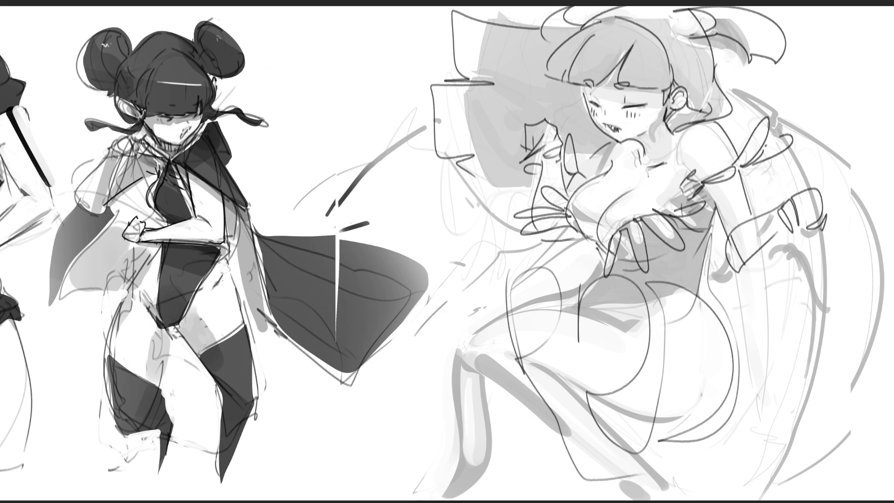
# Sample the left figure's hip colour and lighten its hip and inner thigh, then fit the canvas
pyautogui.keyDown('alt'); pyautogui.click(156, 286); pyautogui.keyUp('alt')
pyautogui.moveTo(155, 323); pyautogui.dragTo(142, 305)
pyautogui.moveTo(163, 336); pyautogui.dragTo(153, 381)
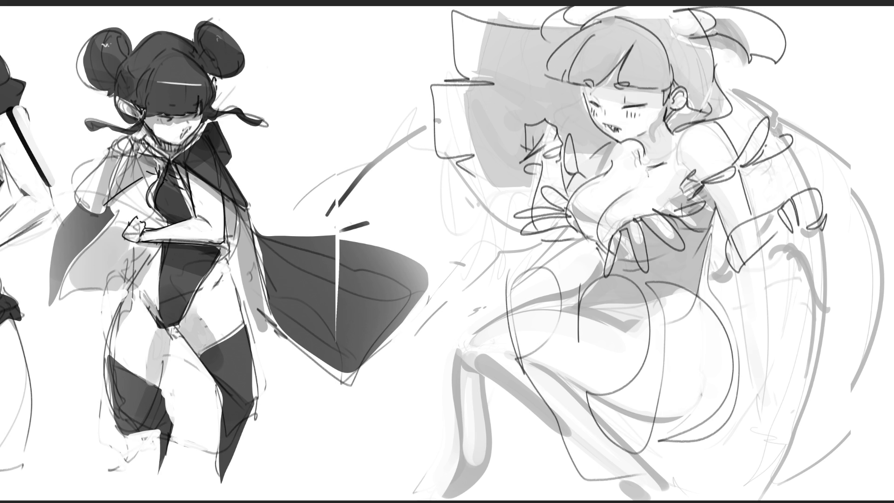
pyautogui.hotkey('ctrl', '0')
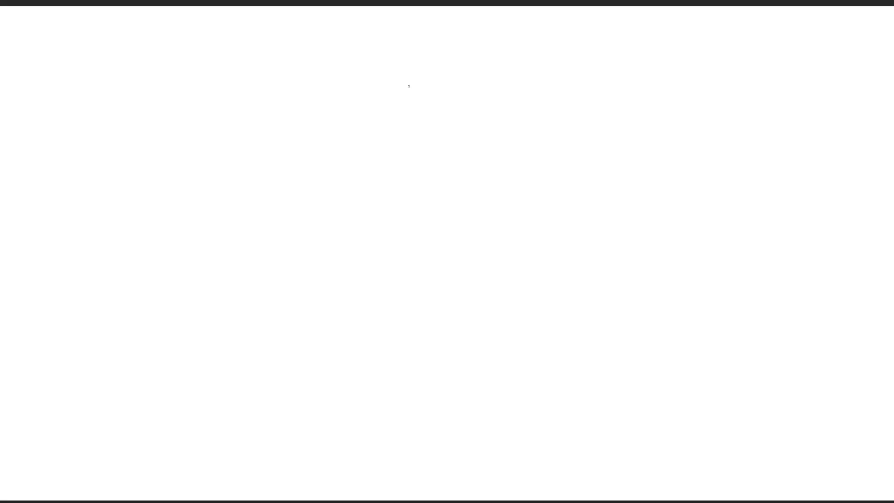
# Draw a rough oval shape on the empty white area of the canvas
pyautogui.moveTo(400, 61)
pyautogui.mouseDown()
pyautogui.moveTo(404, 98)
pyautogui.moveTo(419, 46)
pyautogui.moveTo(439, 88)
pyautogui.moveTo(409, 122)
pyautogui.moveTo(413, 136)
pyautogui.mouseUp()
# Hatch the oval and the rounded shape below it, adding a band and curves
pyautogui.moveTo(434, 101)
pyautogui.mouseDown()
pyautogui.moveTo(413, 121)
pyautogui.moveTo(438, 135)
pyautogui.mouseUp()
pyautogui.moveTo(399, 66); pyautogui.dragTo(429, 56)
pyautogui.moveTo(399, 92)
pyautogui.mouseDown()
pyautogui.moveTo(429, 70)
pyautogui.moveTo(429, 78)
pyautogui.mouseUp()
pyautogui.moveTo(399, 103)
pyautogui.mouseDown()
pyautogui.moveTo(429, 87)
pyautogui.moveTo(422, 96)
pyautogui.mouseUp()
pyautogui.moveTo(418, 116); pyautogui.dragTo(427, 109)
pyautogui.moveTo(408, 123)
pyautogui.mouseDown()
pyautogui.moveTo(418, 114)
pyautogui.moveTo(431, 122)
pyautogui.mouseUp()
pyautogui.moveTo(433, 51)
pyautogui.mouseDown()
pyautogui.moveTo(441, 130)
pyautogui.moveTo(428, 147)
pyautogui.mouseUp()
pyautogui.moveTo(445, 116); pyautogui.dragTo(440, 156)
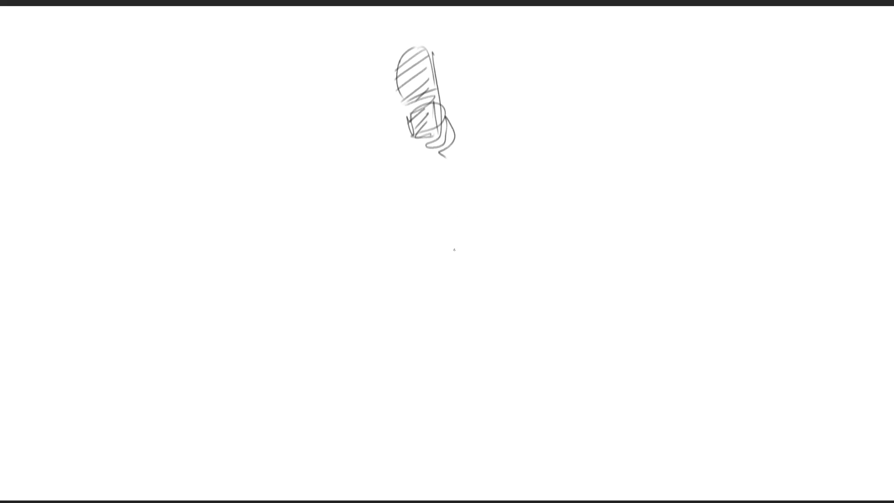
# Sweep large curves and arcs forming the body, plus a loop and long straight line
pyautogui.moveTo(430, 138)
pyautogui.mouseDown()
pyautogui.moveTo(443, 157)
pyautogui.moveTo(452, 122)
pyautogui.moveTo(504, 171)
pyautogui.mouseUp()
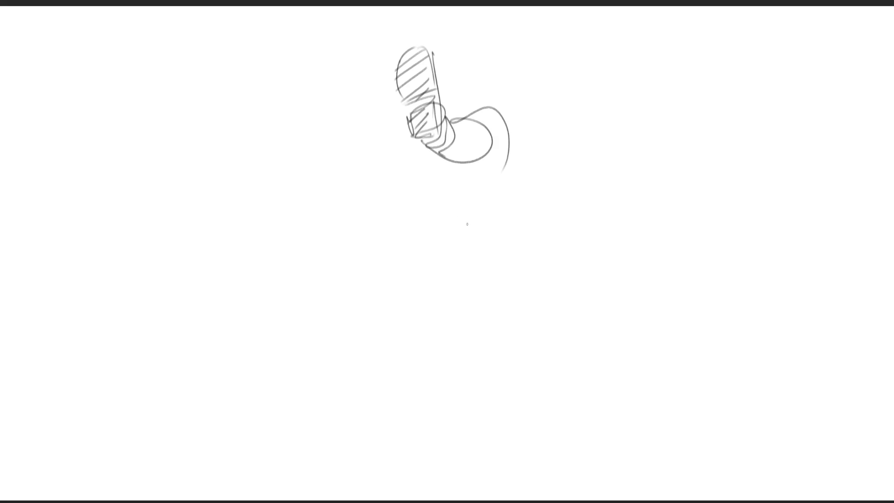
pyautogui.moveTo(443, 164)
pyautogui.mouseDown()
pyautogui.moveTo(432, 218)
pyautogui.moveTo(481, 191)
pyautogui.moveTo(509, 153)
pyautogui.mouseUp()
pyautogui.moveTo(510, 154); pyautogui.dragTo(517, 184)
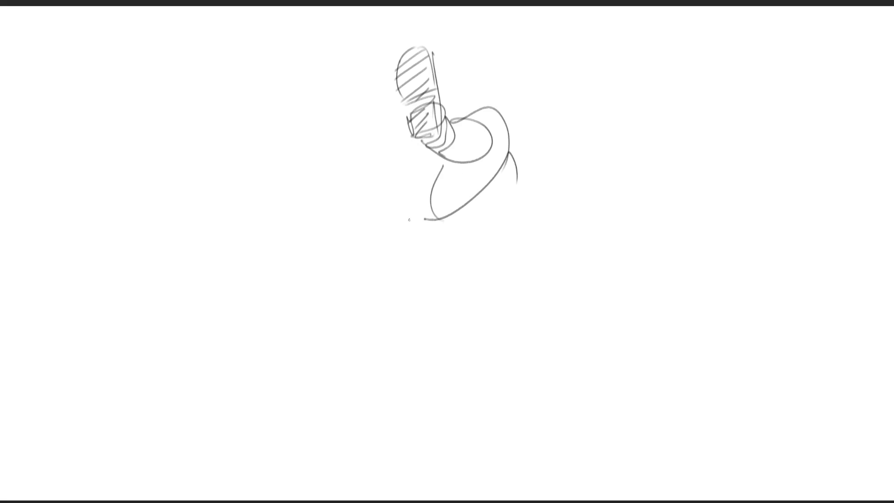
pyautogui.moveTo(357, 213)
pyautogui.mouseDown()
pyautogui.moveTo(370, 218)
pyautogui.moveTo(397, 172)
pyautogui.mouseUp()
pyautogui.moveTo(375, 226)
pyautogui.mouseDown()
pyautogui.moveTo(418, 238)
pyautogui.moveTo(516, 162)
pyautogui.mouseUp()
pyautogui.moveTo(515, 162); pyautogui.dragTo(531, 219)
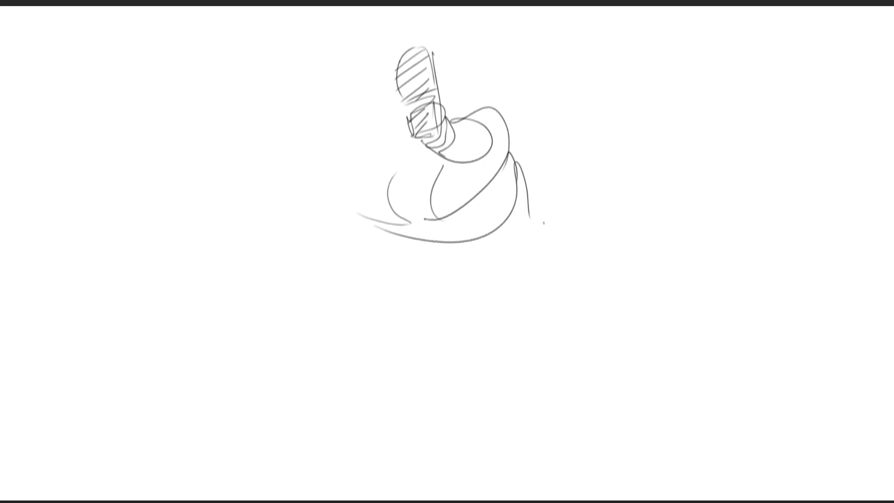
pyautogui.moveTo(521, 152); pyautogui.dragTo(536, 211)
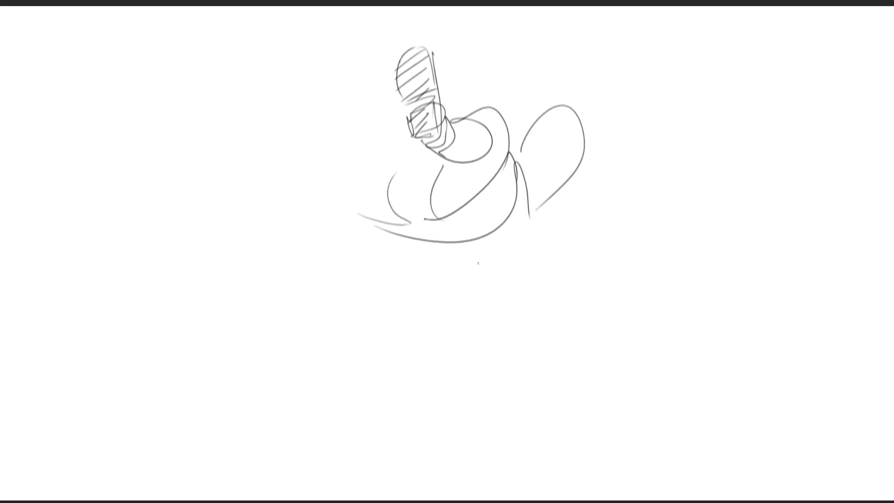
pyautogui.moveTo(539, 41); pyautogui.dragTo(587, 189)
# Sketch a profile head at top right with nose, jawline, eye, nostril and eyebrows
pyautogui.moveTo(668, 35); pyautogui.dragTo(599, 97)
pyautogui.moveTo(609, 74)
pyautogui.mouseDown()
pyautogui.moveTo(683, 29)
pyautogui.moveTo(723, 123)
pyautogui.mouseUp()
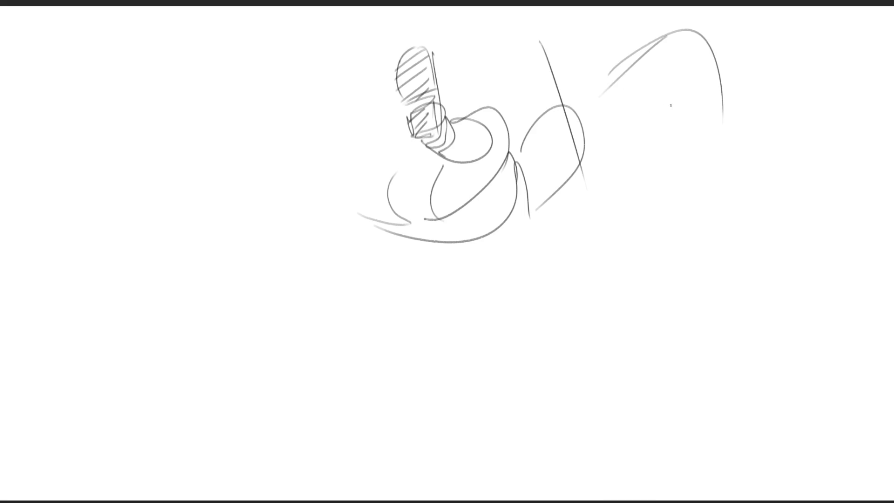
pyautogui.moveTo(610, 113)
pyautogui.mouseDown()
pyautogui.moveTo(717, 119)
pyautogui.moveTo(693, 138)
pyautogui.mouseUp()
pyautogui.moveTo(681, 72)
pyautogui.mouseDown()
pyautogui.moveTo(699, 51)
pyautogui.moveTo(724, 84)
pyautogui.moveTo(726, 102)
pyautogui.mouseUp()
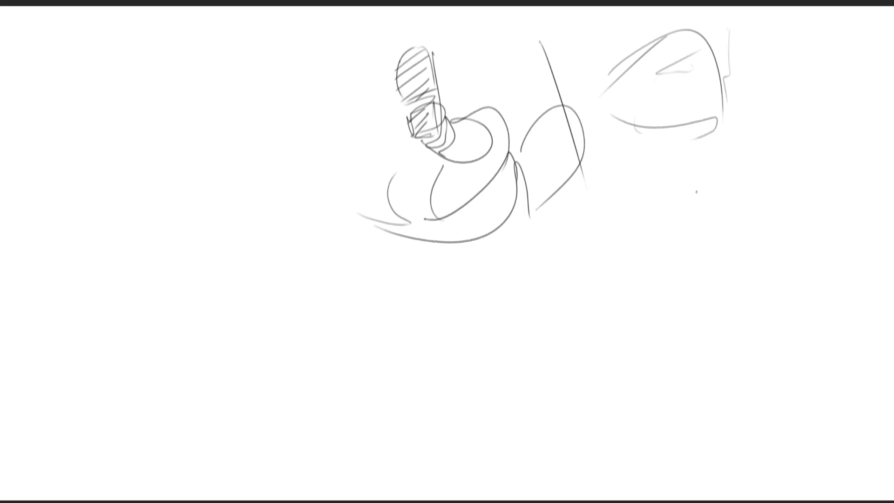
pyautogui.moveTo(624, 96)
pyautogui.mouseDown()
pyautogui.moveTo(626, 111)
pyautogui.moveTo(673, 161)
pyautogui.moveTo(716, 162)
pyautogui.mouseUp()
pyautogui.moveTo(703, 95); pyautogui.dragTo(745, 75)
pyautogui.moveTo(748, 74)
pyautogui.mouseDown()
pyautogui.moveTo(739, 8)
pyautogui.moveTo(739, 44)
pyautogui.mouseUp()
pyautogui.moveTo(675, 61)
pyautogui.mouseDown()
pyautogui.moveTo(686, 71)
pyautogui.moveTo(666, 71)
pyautogui.moveTo(715, 78)
pyautogui.mouseUp()
pyautogui.moveTo(676, 49); pyautogui.dragTo(688, 43)
pyautogui.moveTo(700, 43); pyautogui.dragTo(705, 51)
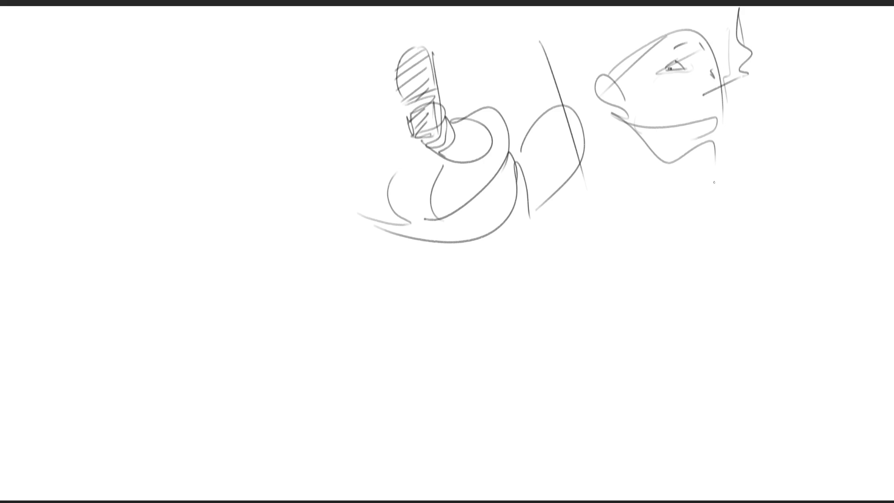
# Draw the neck, body line, arm across the chest, lower body curve and curling smoke
pyautogui.moveTo(654, 157); pyautogui.dragTo(691, 170)
pyautogui.moveTo(636, 129)
pyautogui.mouseDown()
pyautogui.moveTo(694, 175)
pyautogui.moveTo(669, 372)
pyautogui.mouseUp()
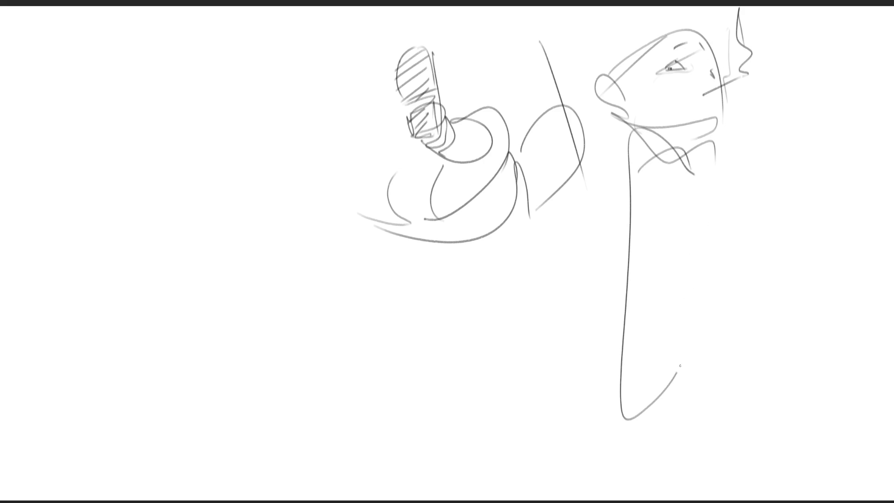
pyautogui.moveTo(689, 297); pyautogui.dragTo(652, 464)
pyautogui.moveTo(676, 245)
pyautogui.mouseDown()
pyautogui.moveTo(685, 257)
pyautogui.moveTo(727, 188)
pyautogui.moveTo(830, 228)
pyautogui.mouseUp()
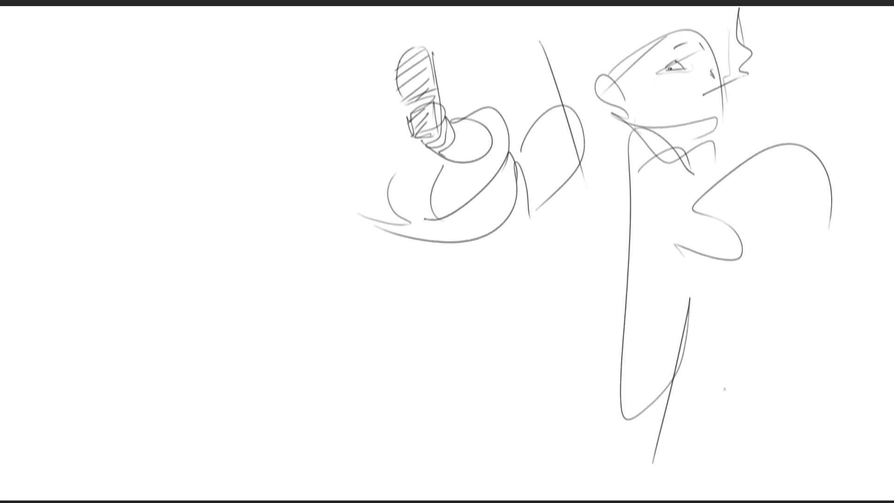
pyautogui.moveTo(682, 251)
pyautogui.mouseDown()
pyautogui.moveTo(707, 267)
pyautogui.moveTo(838, 298)
pyautogui.moveTo(784, 406)
pyautogui.mouseUp()
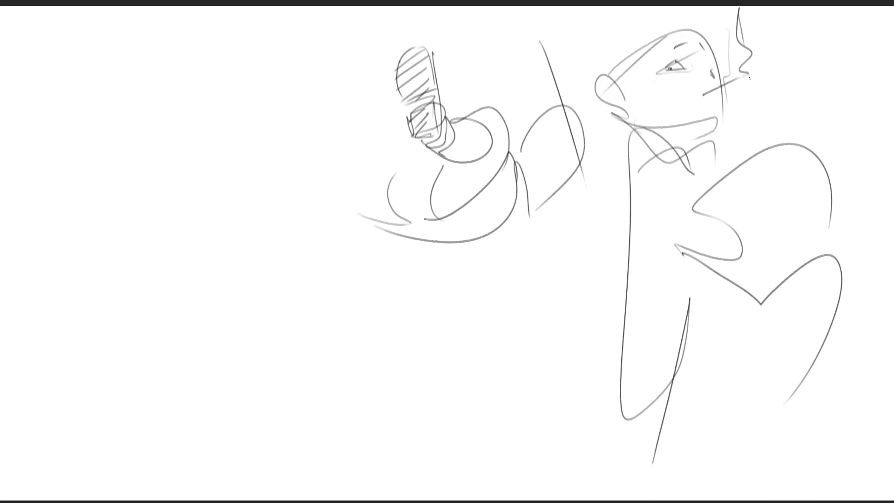
pyautogui.moveTo(732, 80)
pyautogui.mouseDown()
pyautogui.moveTo(739, 88)
pyautogui.moveTo(764, 80)
pyautogui.moveTo(764, 108)
pyautogui.moveTo(870, 105)
pyautogui.moveTo(849, 136)
pyautogui.moveTo(780, 148)
pyautogui.mouseUp()
pyautogui.moveTo(777, 116); pyautogui.dragTo(721, 149)
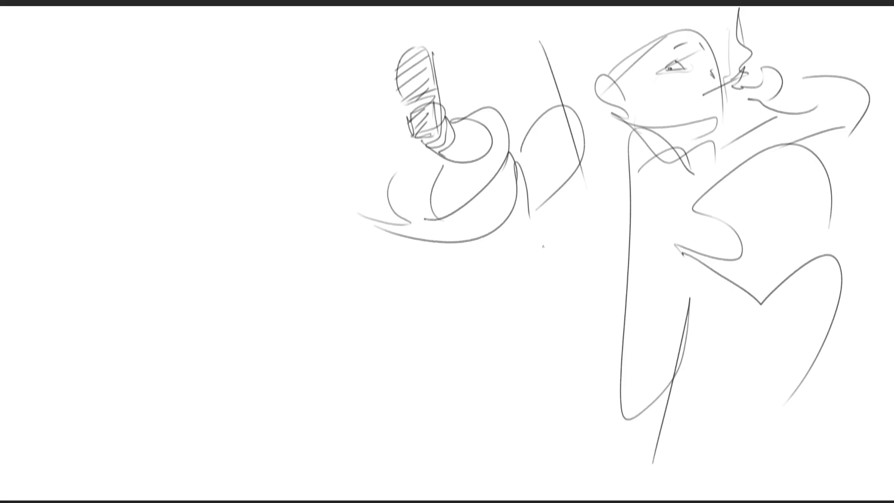
pyautogui.moveTo(671, 31); pyautogui.dragTo(609, 187)
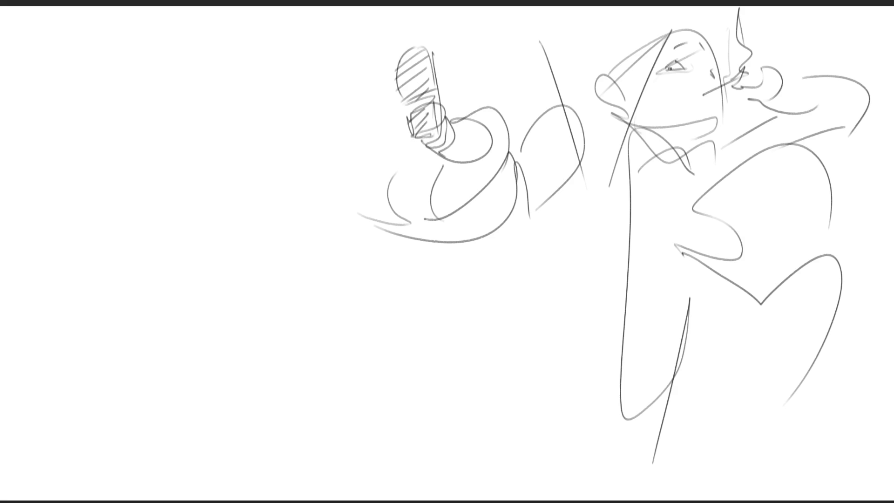
# Sketch the girl's head, long hair curves and two hair buns on the left of the canvas
pyautogui.moveTo(150, 89); pyautogui.dragTo(150, 100)
pyautogui.moveTo(154, 140); pyautogui.dragTo(164, 168)
pyautogui.moveTo(148, 61)
pyautogui.mouseDown()
pyautogui.moveTo(144, 157)
pyautogui.moveTo(175, 217)
pyautogui.mouseUp()
pyautogui.moveTo(164, 64)
pyautogui.mouseDown()
pyautogui.moveTo(185, 205)
pyautogui.moveTo(159, 84)
pyautogui.mouseUp()
pyautogui.moveTo(158, 108); pyautogui.dragTo(176, 148)
pyautogui.moveTo(163, 75)
pyautogui.mouseDown()
pyautogui.moveTo(187, 107)
pyautogui.moveTo(178, 99)
pyautogui.mouseUp()
pyautogui.moveTo(192, 52)
pyautogui.mouseDown()
pyautogui.moveTo(169, 25)
pyautogui.moveTo(143, 158)
pyautogui.mouseUp()
pyautogui.moveTo(164, 87)
pyautogui.mouseDown()
pyautogui.moveTo(182, 54)
pyautogui.moveTo(236, 60)
pyautogui.moveTo(261, 101)
pyautogui.mouseUp()
pyautogui.moveTo(223, 49); pyautogui.dragTo(273, 216)
pyautogui.moveTo(245, 35)
pyautogui.mouseDown()
pyautogui.moveTo(279, 196)
pyautogui.moveTo(290, 136)
pyautogui.mouseUp()
# Add the inner face curves, eyes, brow, mouth, jaw, cheek and a hair arc
pyautogui.moveTo(171, 135); pyautogui.dragTo(216, 160)
pyautogui.moveTo(246, 148)
pyautogui.mouseDown()
pyautogui.moveTo(249, 137)
pyautogui.moveTo(268, 135)
pyautogui.mouseUp()
pyautogui.moveTo(185, 153); pyautogui.dragTo(191, 157)
pyautogui.moveTo(165, 130); pyautogui.dragTo(251, 125)
pyautogui.moveTo(239, 168); pyautogui.dragTo(205, 177)
pyautogui.moveTo(205, 179)
pyautogui.mouseDown()
pyautogui.moveTo(244, 203)
pyautogui.moveTo(265, 180)
pyautogui.moveTo(289, 111)
pyautogui.mouseUp()
pyautogui.moveTo(303, 95); pyautogui.dragTo(293, 132)
pyautogui.moveTo(164, 105); pyautogui.dragTo(149, 118)
pyautogui.moveTo(138, 134); pyautogui.dragTo(176, 144)
pyautogui.moveTo(241, 37); pyautogui.dragTo(288, 80)
# Draw the neck, body outline, both flowing sleeves and folds right of the body
pyautogui.moveTo(205, 212)
pyautogui.mouseDown()
pyautogui.moveTo(242, 208)
pyautogui.moveTo(203, 233)
pyautogui.mouseUp()
pyautogui.moveTo(191, 214); pyautogui.dragTo(233, 328)
pyautogui.moveTo(257, 229); pyautogui.dragTo(238, 328)
pyautogui.moveTo(168, 196); pyautogui.dragTo(188, 275)
pyautogui.moveTo(169, 200)
pyautogui.mouseDown()
pyautogui.moveTo(250, 322)
pyautogui.moveTo(289, 214)
pyautogui.moveTo(251, 328)
pyautogui.mouseUp()
pyautogui.moveTo(276, 235)
pyautogui.mouseDown()
pyautogui.moveTo(293, 179)
pyautogui.moveTo(252, 328)
pyautogui.mouseUp()
pyautogui.moveTo(166, 184); pyautogui.dragTo(138, 289)
pyautogui.moveTo(116, 163); pyautogui.dragTo(145, 303)
pyautogui.moveTo(205, 301)
pyautogui.mouseDown()
pyautogui.moveTo(328, 280)
pyautogui.moveTo(315, 282)
pyautogui.moveTo(300, 321)
pyautogui.mouseUp()
# Draw the torso lines and the kimono skirt down to the bottom of the canvas
pyautogui.moveTo(206, 328); pyautogui.dragTo(304, 315)
pyautogui.moveTo(194, 346); pyautogui.dragTo(268, 355)
pyautogui.moveTo(188, 368); pyautogui.dragTo(268, 356)
pyautogui.moveTo(185, 340)
pyautogui.mouseDown()
pyautogui.moveTo(187, 363)
pyautogui.moveTo(242, 465)
pyautogui.moveTo(288, 343)
pyautogui.mouseUp()
pyautogui.moveTo(285, 354); pyautogui.dragTo(280, 500)
pyautogui.moveTo(179, 417); pyautogui.dragTo(229, 499)
pyautogui.moveTo(303, 311); pyautogui.dragTo(306, 328)
pyautogui.moveTo(307, 340); pyautogui.dragTo(361, 500)
# Sketch the sleeve curve with a loop, extending it to the lower right
pyautogui.moveTo(181, 335)
pyautogui.mouseDown()
pyautogui.moveTo(160, 373)
pyautogui.moveTo(196, 496)
pyautogui.mouseUp()
pyautogui.moveTo(302, 309)
pyautogui.mouseDown()
pyautogui.moveTo(328, 380)
pyautogui.moveTo(342, 340)
pyautogui.mouseUp()
pyautogui.moveTo(317, 305)
pyautogui.mouseDown()
pyautogui.moveTo(422, 359)
pyautogui.moveTo(379, 465)
pyautogui.mouseUp()
pyautogui.moveTo(360, 425); pyautogui.dragTo(428, 465)
pyautogui.moveTo(394, 492)
pyautogui.mouseDown()
pyautogui.moveTo(443, 442)
pyautogui.moveTo(427, 486)
pyautogui.mouseUp()
# Sketch a raised arm and hand at upper left with the fan in it
pyautogui.moveTo(89, 170)
pyautogui.mouseDown()
pyautogui.moveTo(125, 181)
pyautogui.moveTo(121, 168)
pyautogui.mouseUp()
pyautogui.moveTo(89, 147)
pyautogui.mouseDown()
pyautogui.moveTo(89, 162)
pyautogui.moveTo(61, 61)
pyautogui.mouseUp()
pyautogui.moveTo(62, 62)
pyautogui.mouseDown()
pyautogui.moveTo(90, 37)
pyautogui.moveTo(100, 158)
pyautogui.mouseUp()
pyautogui.moveTo(82, 157)
pyautogui.mouseDown()
pyautogui.moveTo(103, 161)
pyautogui.moveTo(31, 55)
pyautogui.moveTo(46, 163)
pyautogui.moveTo(102, 173)
pyautogui.mouseUp()
pyautogui.moveTo(337, 55)
pyautogui.mouseDown()
pyautogui.moveTo(326, 156)
pyautogui.moveTo(386, 168)
pyautogui.moveTo(373, 184)
pyautogui.mouseUp()
# Sketch the other raised arm and sleeve and enlarge the fan around the hand
pyautogui.moveTo(379, 128); pyautogui.dragTo(385, 166)
pyautogui.moveTo(379, 80); pyautogui.dragTo(336, 142)
pyautogui.moveTo(364, 61); pyautogui.dragTo(326, 120)
pyautogui.moveTo(337, 54); pyautogui.dragTo(313, 98)
pyautogui.moveTo(41, 62)
pyautogui.mouseDown()
pyautogui.moveTo(89, 152)
pyautogui.moveTo(10, 112)
pyautogui.mouseUp()
pyautogui.moveTo(9, 128)
pyautogui.mouseDown()
pyautogui.moveTo(60, 38)
pyautogui.moveTo(100, 140)
pyautogui.mouseUp()
pyautogui.moveTo(83, 158); pyautogui.dragTo(118, 177)
# Re-outline the head and bun, add the left sleeve's C-curve, and draw a curve over the hatched handle
pyautogui.moveTo(179, 54)
pyautogui.mouseDown()
pyautogui.moveTo(279, 47)
pyautogui.moveTo(285, 60)
pyautogui.mouseUp()
pyautogui.moveTo(157, 7)
pyautogui.mouseDown()
pyautogui.moveTo(140, 35)
pyautogui.moveTo(148, 99)
pyautogui.mouseUp()
pyautogui.moveTo(129, 221); pyautogui.dragTo(103, 347)
pyautogui.moveTo(44, 337); pyautogui.dragTo(89, 361)
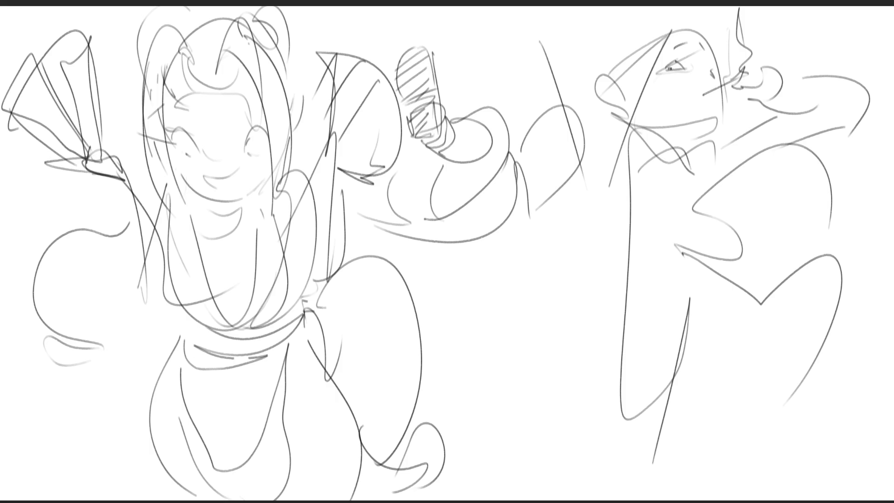
pyautogui.moveTo(441, 47)
pyautogui.mouseDown()
pyautogui.moveTo(383, 47)
pyautogui.moveTo(405, 151)
pyautogui.moveTo(501, 250)
pyautogui.moveTo(591, 176)
pyautogui.moveTo(521, 6)
pyautogui.mouseUp()
# Delete the hatched arm sketch, then lasso the girl and enlarge and skew her with Free Transform
pyautogui.press('Delete')
pyautogui.hotkey('ctrl', 'd')
pyautogui.moveTo(483, 110)
pyautogui.mouseDown()
pyautogui.moveTo(19, 501)
pyautogui.moveTo(517, 317)
pyautogui.mouseUp()
pyautogui.hotkey('ctrl', 't')
pyautogui.moveTo(579, 10); pyautogui.dragTo(657, 15)
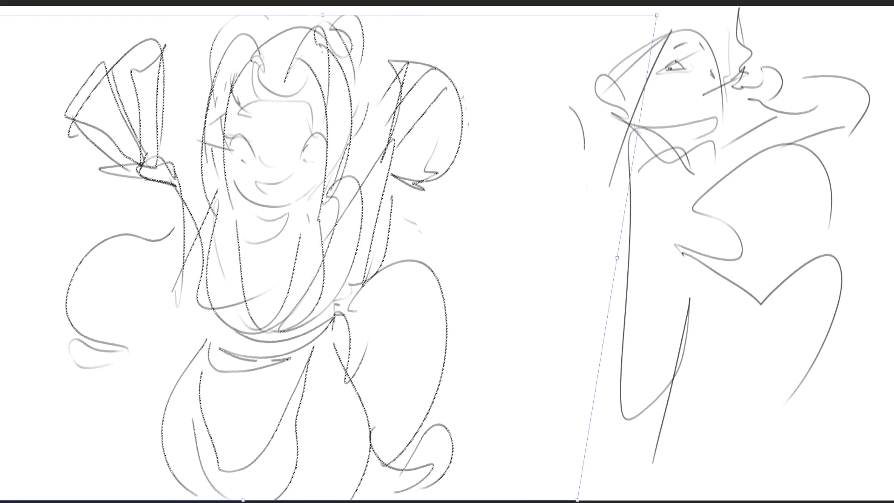
pyautogui.hotkey('ctrl', '-')
pyautogui.moveTo(138, 74); pyautogui.dragTo(45, 76)
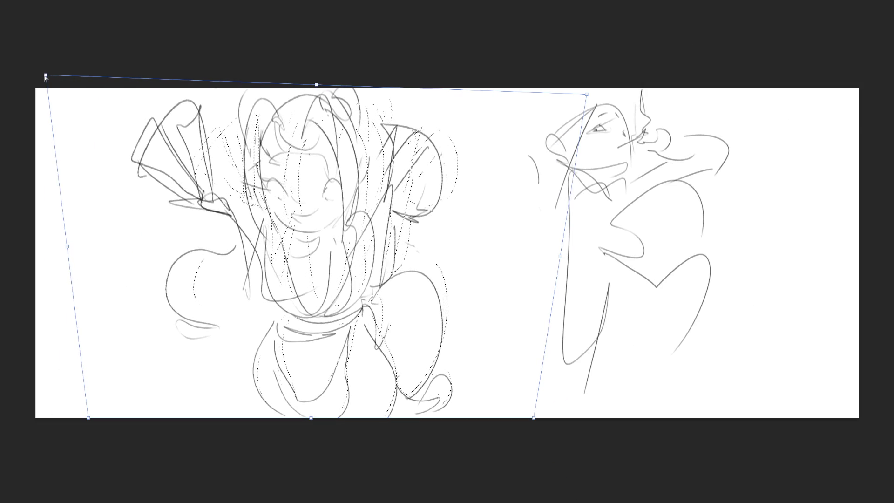
pyautogui.press('Return')
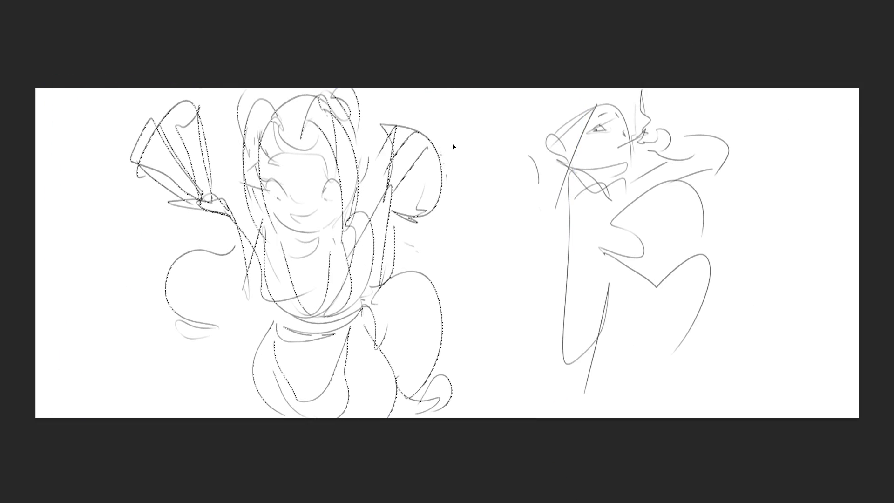
# Flip the canvas horizontally and slant the drawing's top leftward, trying and undoing an eye stroke
pyautogui.hotkey('ctrl', 'd')
pyautogui.hotkey('ctrl', 'shift', 'h')
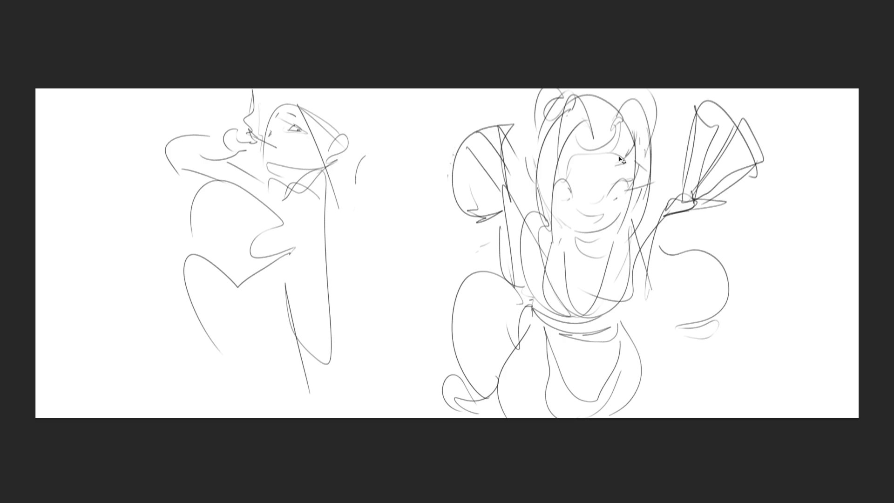
pyautogui.hotkey('ctrl', 't')
pyautogui.moveTo(477, 90); pyautogui.dragTo(411, 60)
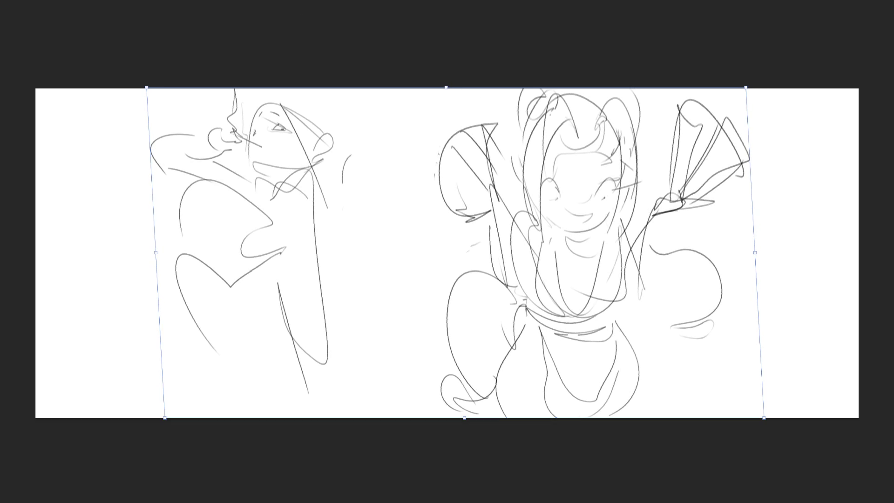
pyautogui.press('Return')
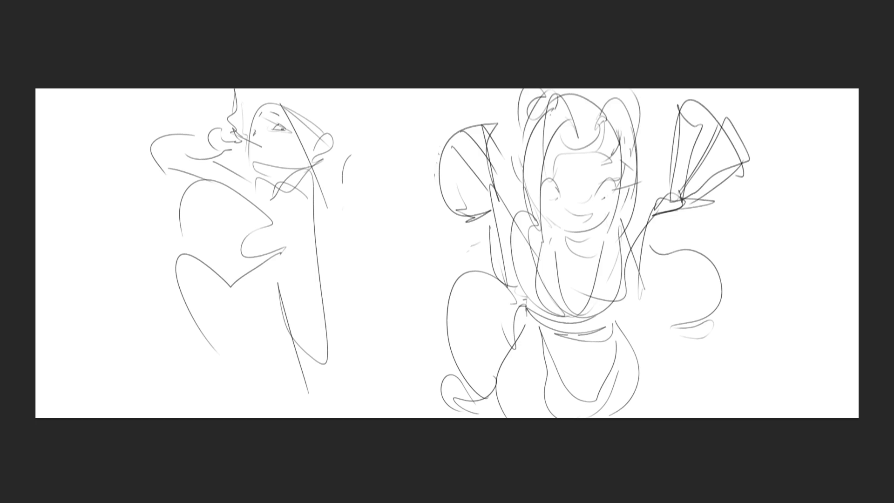
pyautogui.moveTo(545, 183)
pyautogui.mouseDown()
pyautogui.moveTo(562, 194)
pyautogui.moveTo(555, 199)
pyautogui.mouseUp()
pyautogui.hotkey('ctrl', 'z')
# Draw the girl's open grinning mouth, right eye, eyebrows, nose and teeth line
pyautogui.moveTo(567, 214); pyautogui.dragTo(584, 222)
pyautogui.hotkey('ctrl', 'z')
pyautogui.hotkey('ctrl', 'z')
pyautogui.moveTo(549, 205)
pyautogui.mouseDown()
pyautogui.moveTo(568, 222)
pyautogui.moveTo(592, 223)
pyautogui.moveTo(573, 224)
pyautogui.moveTo(591, 216)
pyautogui.mouseUp()
pyautogui.hotkey('ctrl', 'z')
pyautogui.moveTo(594, 187)
pyautogui.mouseDown()
pyautogui.moveTo(608, 196)
pyautogui.moveTo(615, 182)
pyautogui.moveTo(609, 198)
pyautogui.moveTo(607, 183)
pyautogui.mouseUp()
pyautogui.moveTo(607, 183); pyautogui.dragTo(617, 179)
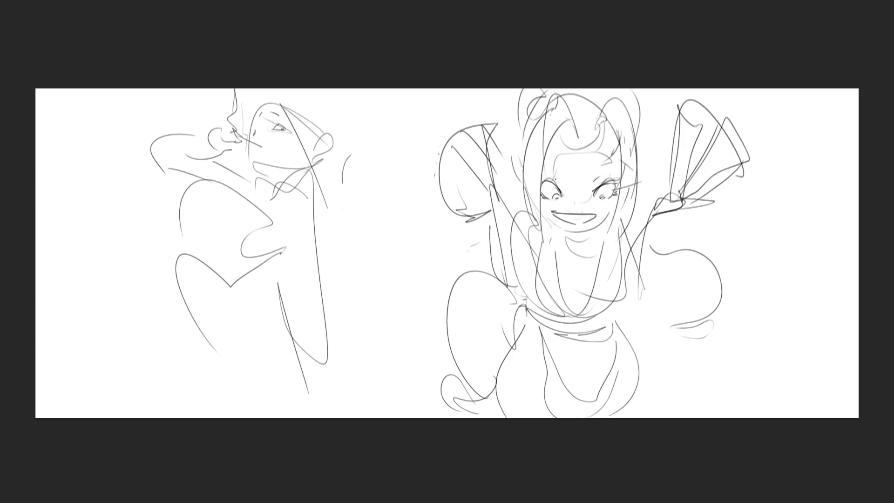
pyautogui.moveTo(549, 165); pyautogui.dragTo(600, 169)
pyautogui.moveTo(571, 197); pyautogui.dragTo(578, 208)
pyautogui.moveTo(579, 216); pyautogui.dragTo(592, 219)
# Sketch hair and ears on the head, then cross out the face with a big X
pyautogui.moveTo(571, 146)
pyautogui.mouseDown()
pyautogui.moveTo(562, 124)
pyautogui.moveTo(541, 169)
pyautogui.mouseUp()
pyautogui.moveTo(552, 141)
pyautogui.mouseDown()
pyautogui.moveTo(592, 140)
pyautogui.moveTo(610, 103)
pyautogui.mouseUp()
pyautogui.moveTo(592, 140); pyautogui.dragTo(605, 145)
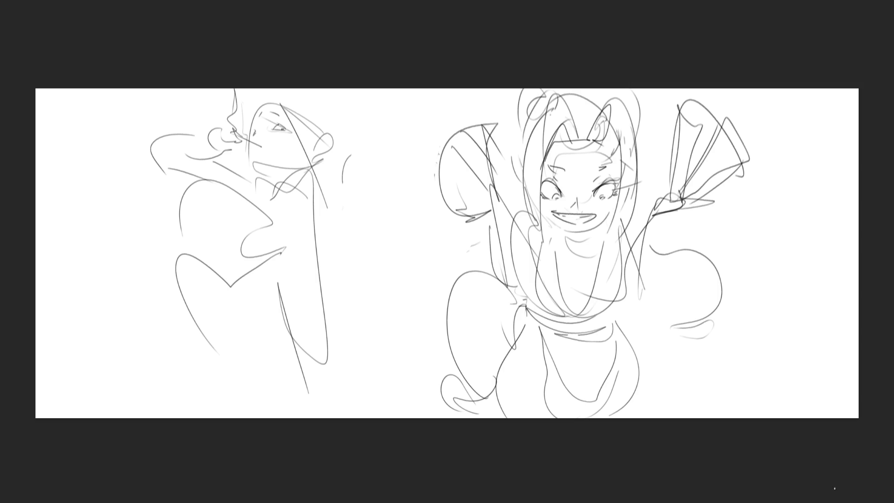
pyautogui.moveTo(505, 156); pyautogui.dragTo(675, 266)
pyautogui.moveTo(661, 164)
pyautogui.mouseDown()
pyautogui.moveTo(554, 207)
pyautogui.moveTo(425, 239)
pyautogui.mouseUp()
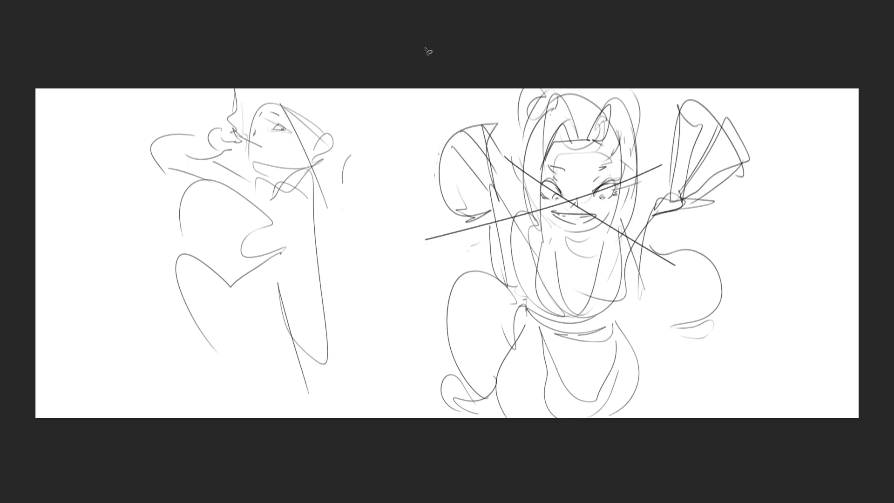
# Lasso the girl, skew her top leftward with Free Transform, and soft-erase her head and body lines to pale grey
pyautogui.moveTo(394, 168)
pyautogui.mouseDown()
pyautogui.moveTo(787, 366)
pyautogui.moveTo(325, 91)
pyautogui.moveTo(410, 298)
pyautogui.mouseUp()
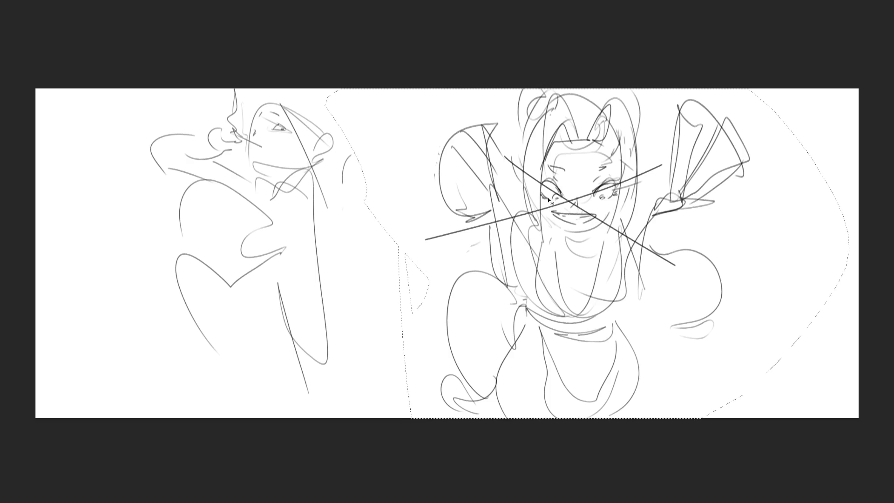
pyautogui.hotkey('ctrl', 't')
pyautogui.moveTo(849, 90)
pyautogui.mouseDown()
pyautogui.moveTo(652, 93)
pyautogui.moveTo(629, 77)
pyautogui.moveTo(569, 72)
pyautogui.moveTo(513, 91)
pyautogui.moveTo(568, 116)
pyautogui.moveTo(592, 107)
pyautogui.mouseUp()
pyautogui.press('Return')
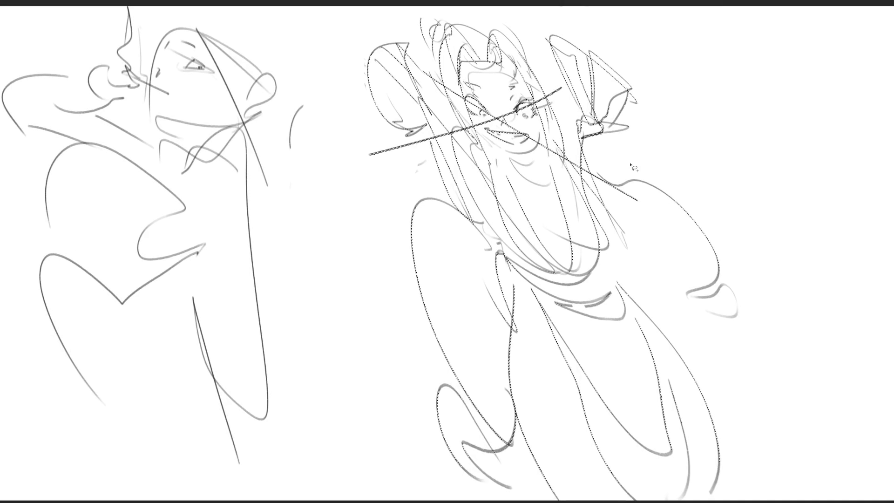
pyautogui.moveTo(570, 108); pyautogui.dragTo(461, 110)
pyautogui.moveTo(543, 368); pyautogui.dragTo(613, 94)
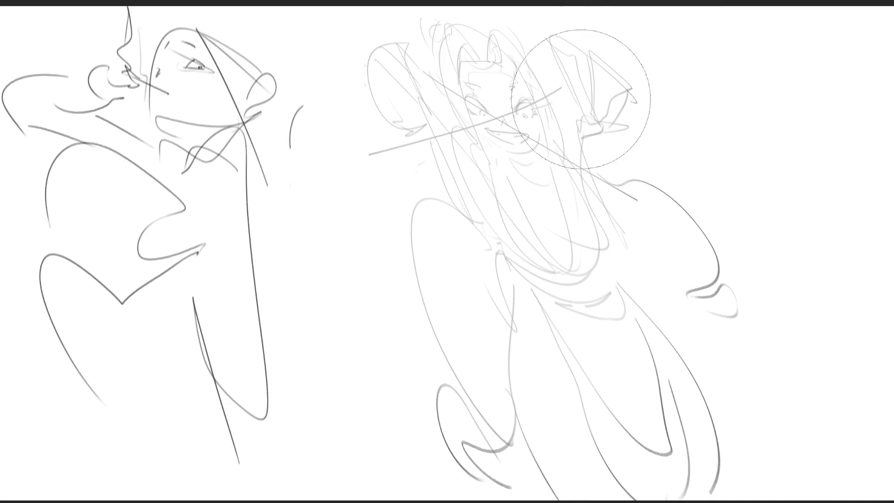
pyautogui.moveTo(661, 442); pyautogui.dragTo(573, 265)
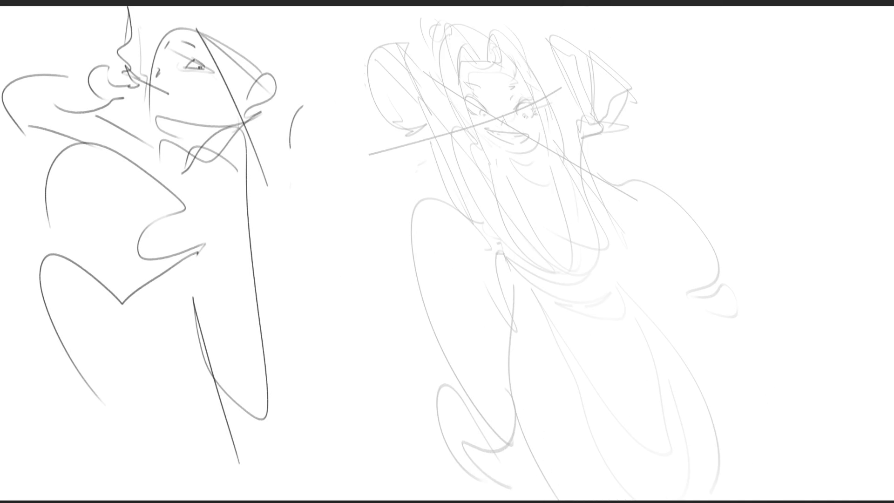
# Redraw the girl's head contour, eye, jaw, arching hair and left bun in dark lines
pyautogui.moveTo(461, 104)
pyautogui.mouseDown()
pyautogui.moveTo(456, 46)
pyautogui.moveTo(483, 21)
pyautogui.moveTo(492, 91)
pyautogui.moveTo(473, 152)
pyautogui.mouseUp()
pyautogui.moveTo(457, 76); pyautogui.dragTo(472, 154)
pyautogui.moveTo(493, 23); pyautogui.dragTo(519, 72)
pyautogui.moveTo(493, 40)
pyautogui.mouseDown()
pyautogui.moveTo(521, 68)
pyautogui.moveTo(496, 84)
pyautogui.moveTo(519, 88)
pyautogui.mouseUp()
pyautogui.moveTo(482, 117); pyautogui.dragTo(515, 118)
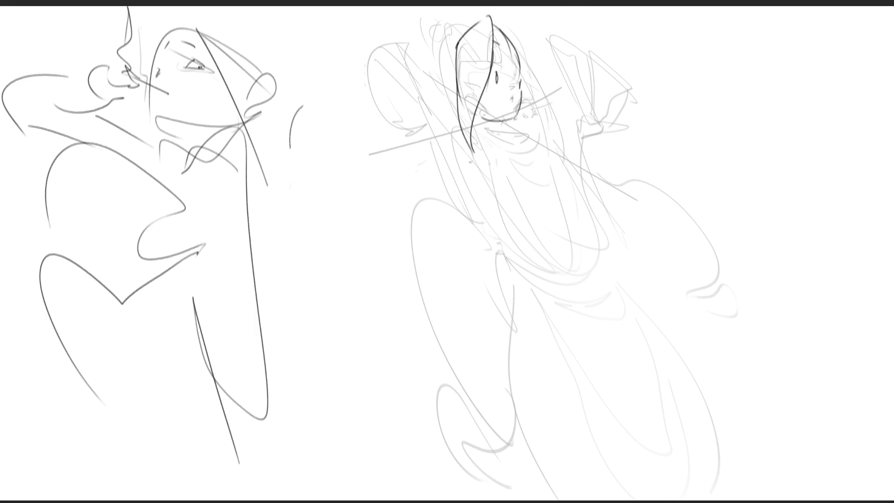
pyautogui.moveTo(500, 27)
pyautogui.mouseDown()
pyautogui.moveTo(508, 16)
pyautogui.moveTo(540, 84)
pyautogui.moveTo(529, 109)
pyautogui.mouseUp()
pyautogui.moveTo(478, 19)
pyautogui.mouseDown()
pyautogui.moveTo(448, 100)
pyautogui.moveTo(426, 84)
pyautogui.moveTo(413, 19)
pyautogui.moveTo(396, 42)
pyautogui.moveTo(397, 81)
pyautogui.mouseUp()
pyautogui.moveTo(519, 90)
pyautogui.mouseDown()
pyautogui.moveTo(515, 103)
pyautogui.moveTo(598, 60)
pyautogui.mouseUp()
pyautogui.hotkey('ctrl', 'z')
# Draw a hair curl, the neck and shoulder lines, the bust curve and the torso sides
pyautogui.moveTo(452, 74)
pyautogui.mouseDown()
pyautogui.moveTo(442, 89)
pyautogui.moveTo(454, 98)
pyautogui.mouseUp()
pyautogui.moveTo(450, 112); pyautogui.dragTo(486, 148)
pyautogui.moveTo(504, 124); pyautogui.dragTo(495, 163)
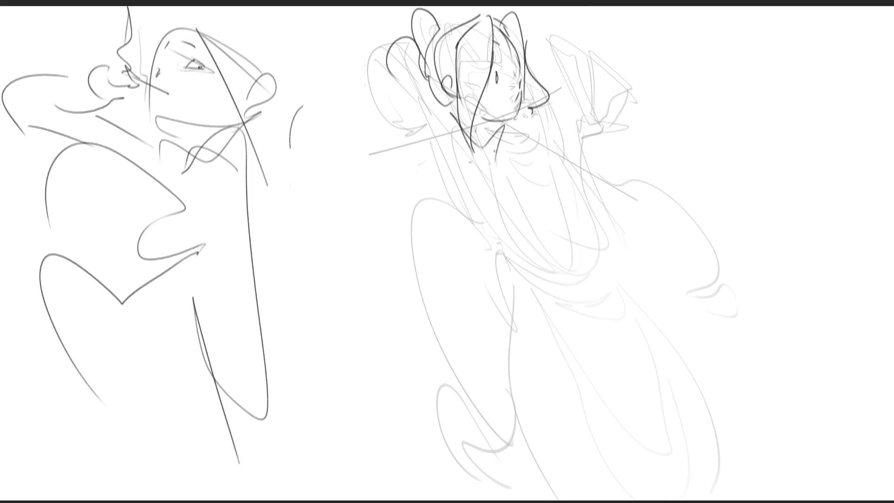
pyautogui.moveTo(494, 132); pyautogui.dragTo(472, 149)
pyautogui.moveTo(459, 120)
pyautogui.mouseDown()
pyautogui.moveTo(436, 141)
pyautogui.moveTo(437, 177)
pyautogui.mouseUp()
pyautogui.moveTo(483, 161)
pyautogui.mouseDown()
pyautogui.moveTo(421, 122)
pyautogui.moveTo(442, 230)
pyautogui.moveTo(485, 171)
pyautogui.moveTo(509, 209)
pyautogui.mouseUp()
pyautogui.moveTo(459, 128); pyautogui.dragTo(473, 156)
pyautogui.moveTo(471, 154)
pyautogui.mouseDown()
pyautogui.moveTo(578, 219)
pyautogui.moveTo(574, 233)
pyautogui.mouseUp()
pyautogui.moveTo(465, 164)
pyautogui.mouseDown()
pyautogui.moveTo(499, 174)
pyautogui.moveTo(571, 240)
pyautogui.mouseUp()
pyautogui.moveTo(514, 171)
pyautogui.mouseDown()
pyautogui.moveTo(572, 170)
pyautogui.moveTo(547, 257)
pyautogui.moveTo(491, 287)
pyautogui.mouseUp()
pyautogui.moveTo(570, 240)
pyautogui.mouseDown()
pyautogui.moveTo(594, 257)
pyautogui.moveTo(597, 289)
pyautogui.mouseUp()
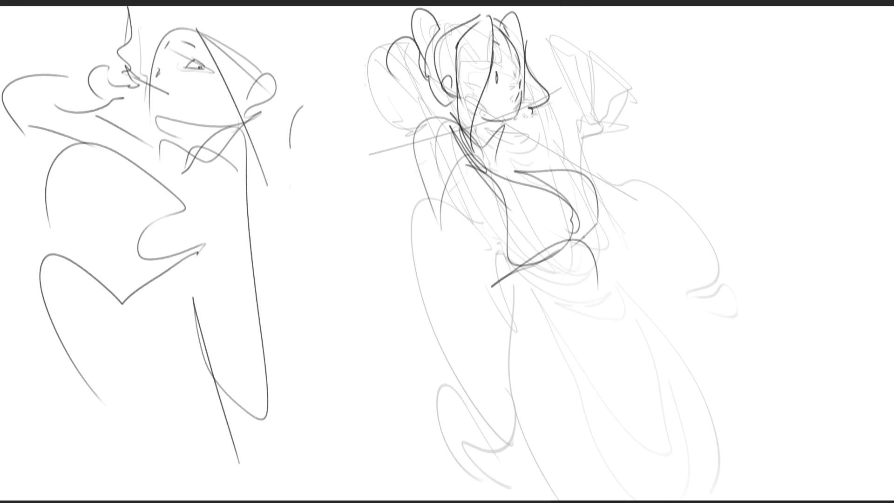
# Draw the waist sash with a hooked end, then fade both figures' lines with a large soft eraser
pyautogui.moveTo(492, 260); pyautogui.dragTo(596, 274)
pyautogui.moveTo(595, 238); pyautogui.dragTo(597, 276)
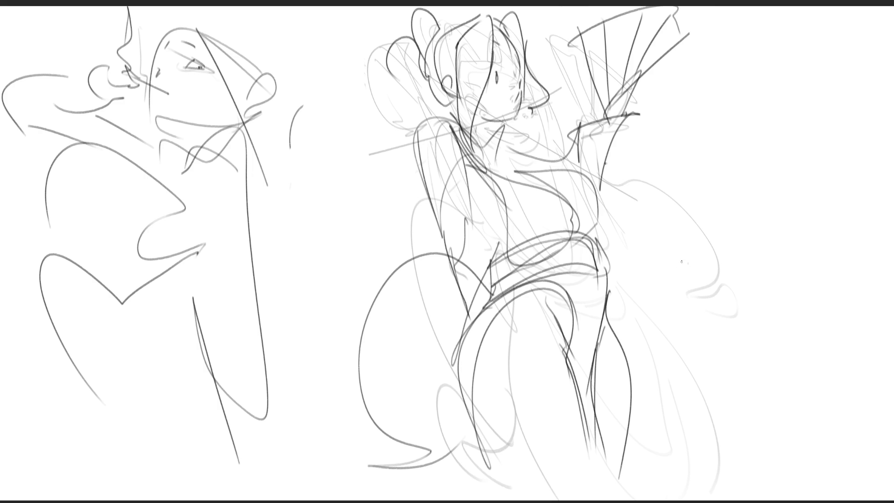
pyautogui.press('e')
pyautogui.moveTo(753, 113)
pyautogui.mouseDown()
pyautogui.moveTo(720, 80)
pyautogui.moveTo(399, 220)
pyautogui.moveTo(673, 328)
pyautogui.moveTo(401, 456)
pyautogui.mouseUp()
pyautogui.moveTo(330, 379)
pyautogui.mouseDown()
pyautogui.moveTo(116, 93)
pyautogui.moveTo(175, 426)
pyautogui.mouseUp()
pyautogui.click(174, 425)
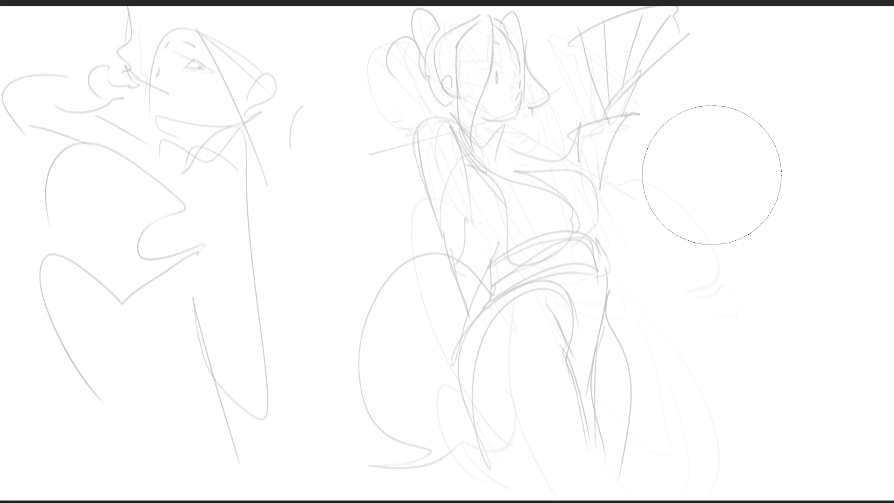
# With a smaller brush, ink the girl's eye and eyebrow, redrawing the eyebrow once
pyautogui.press('b')
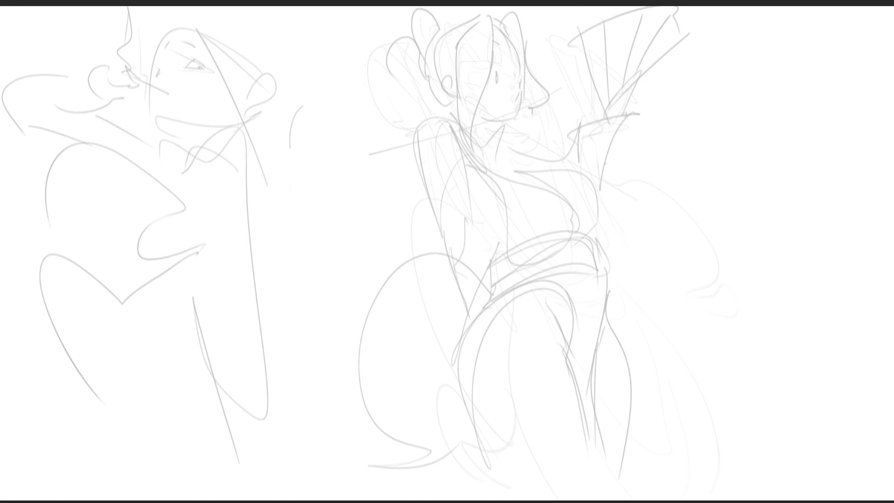
pyautogui.moveTo(499, 72); pyautogui.dragTo(502, 82)
pyautogui.moveTo(500, 50)
pyautogui.mouseDown()
pyautogui.moveTo(519, 68)
pyautogui.moveTo(505, 53)
pyautogui.mouseUp()
pyautogui.hotkey('ctrl', 'z')
pyautogui.hotkey('ctrl', 'z')
pyautogui.hotkey('ctrl', 'z')
pyautogui.hotkey('ctrl', 'z')
pyautogui.moveTo(516, 58); pyautogui.dragTo(521, 71)
# Ink long hair strands down both sides of the face to the jaw, remove the mouth dash, and try an ear
pyautogui.moveTo(477, 21)
pyautogui.mouseDown()
pyautogui.moveTo(495, 12)
pyautogui.moveTo(485, 92)
pyautogui.mouseUp()
pyautogui.moveTo(471, 17); pyautogui.dragTo(461, 119)
pyautogui.moveTo(490, 74); pyautogui.dragTo(487, 146)
pyautogui.moveTo(506, 25); pyautogui.dragTo(523, 58)
pyautogui.moveTo(507, 14)
pyautogui.mouseDown()
pyautogui.moveTo(539, 70)
pyautogui.moveTo(541, 105)
pyautogui.moveTo(531, 120)
pyautogui.mouseUp()
pyautogui.moveTo(524, 119); pyautogui.dragTo(532, 127)
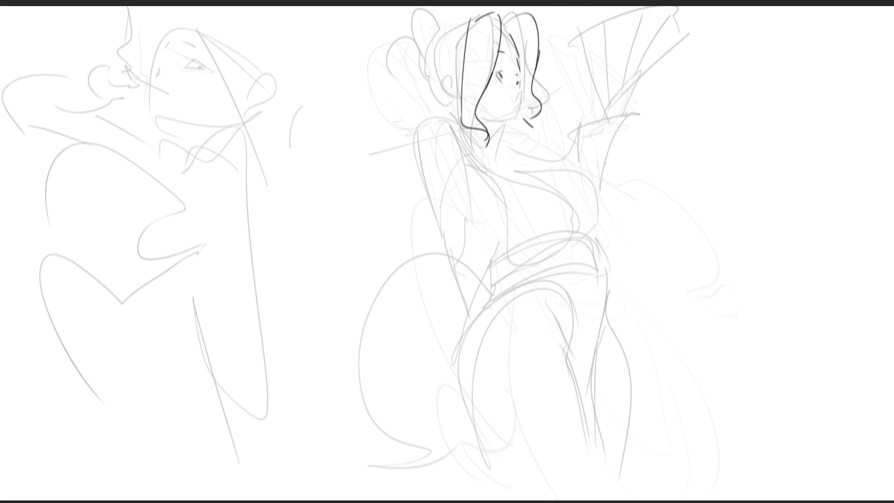
pyautogui.moveTo(523, 90)
pyautogui.mouseDown()
pyautogui.moveTo(516, 125)
pyautogui.moveTo(492, 130)
pyautogui.mouseUp()
pyautogui.moveTo(500, 100); pyautogui.dragTo(512, 101)
pyautogui.moveTo(458, 79)
pyautogui.mouseDown()
pyautogui.moveTo(460, 95)
pyautogui.moveTo(448, 85)
pyautogui.moveTo(460, 91)
pyautogui.moveTo(449, 93)
pyautogui.moveTo(453, 79)
pyautogui.moveTo(458, 96)
pyautogui.mouseUp()
pyautogui.hotkey('ctrl', 'z')
pyautogui.hotkey('ctrl', 'z')
pyautogui.hotkey('ctrl', 'z')
# Add an inner ear stroke, then ink the neckline, pointed collar tip and left shoulder curve
pyautogui.moveTo(451, 81); pyautogui.dragTo(449, 87)
pyautogui.moveTo(443, 114)
pyautogui.mouseDown()
pyautogui.moveTo(456, 108)
pyautogui.moveTo(485, 145)
pyautogui.moveTo(488, 133)
pyautogui.moveTo(493, 178)
pyautogui.mouseUp()
pyautogui.moveTo(487, 147); pyautogui.dragTo(512, 176)
pyautogui.moveTo(450, 112)
pyautogui.mouseDown()
pyautogui.moveTo(439, 115)
pyautogui.moveTo(453, 122)
pyautogui.mouseUp()
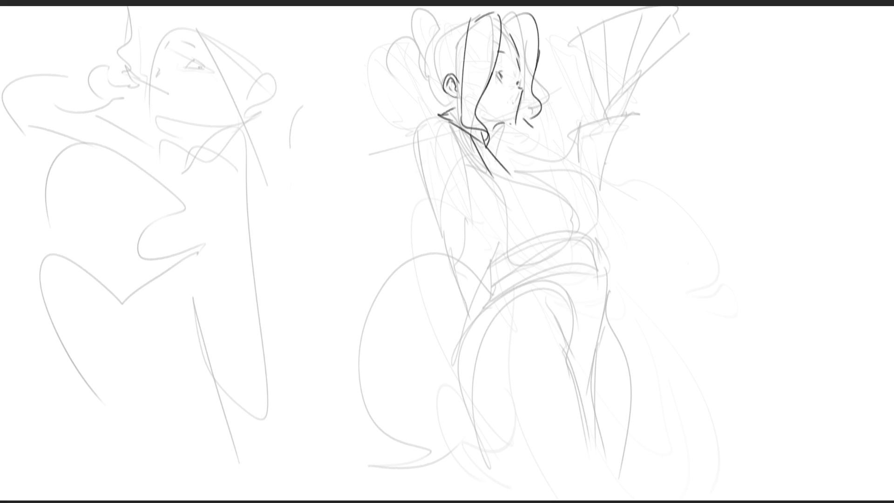
pyautogui.moveTo(440, 115); pyautogui.dragTo(413, 155)
# After undoing trial shoulder and collar strokes, ink collar lines down and diagonally across the chest
pyautogui.hotkey('ctrl', 'z')
pyautogui.moveTo(441, 116); pyautogui.dragTo(429, 168)
pyautogui.hotkey('ctrl', 'z')
pyautogui.moveTo(427, 115)
pyautogui.mouseDown()
pyautogui.moveTo(441, 119)
pyautogui.moveTo(441, 206)
pyautogui.mouseUp()
pyautogui.hotkey('ctrl', 'z')
pyautogui.moveTo(493, 141); pyautogui.dragTo(518, 174)
pyautogui.hotkey('ctrl', 'z')
pyautogui.hotkey('ctrl', 'z')
pyautogui.hotkey('ctrl', 'z')
pyautogui.moveTo(496, 141); pyautogui.dragTo(522, 167)
pyautogui.moveTo(461, 138); pyautogui.dragTo(507, 179)
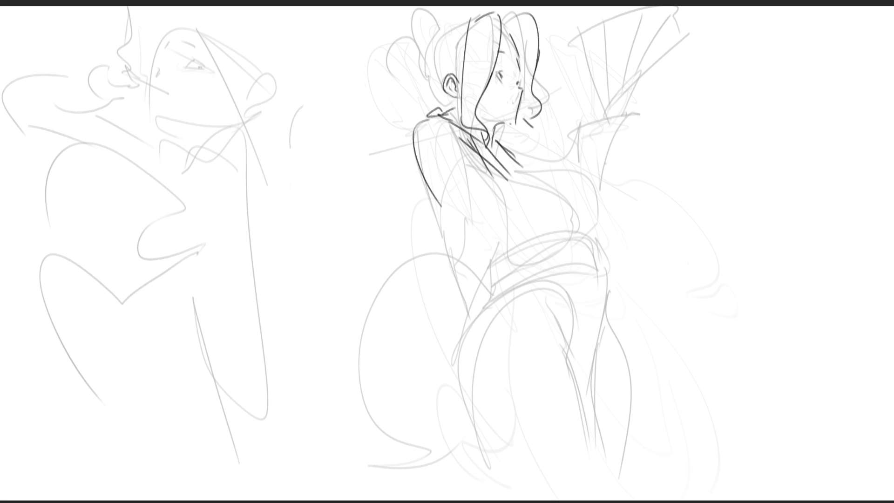
# Ink the line below the collar, the long chest curve, waistline and right chest outline
pyautogui.moveTo(501, 164); pyautogui.dragTo(554, 173)
pyautogui.moveTo(494, 163)
pyautogui.mouseDown()
pyautogui.moveTo(518, 182)
pyautogui.moveTo(521, 232)
pyautogui.moveTo(555, 233)
pyautogui.mouseUp()
pyautogui.moveTo(556, 177); pyautogui.dragTo(568, 190)
pyautogui.moveTo(574, 215); pyautogui.dragTo(573, 202)
pyautogui.moveTo(540, 167)
pyautogui.mouseDown()
pyautogui.moveTo(575, 164)
pyautogui.moveTo(589, 193)
pyautogui.mouseUp()
pyautogui.moveTo(566, 162); pyautogui.dragTo(584, 226)
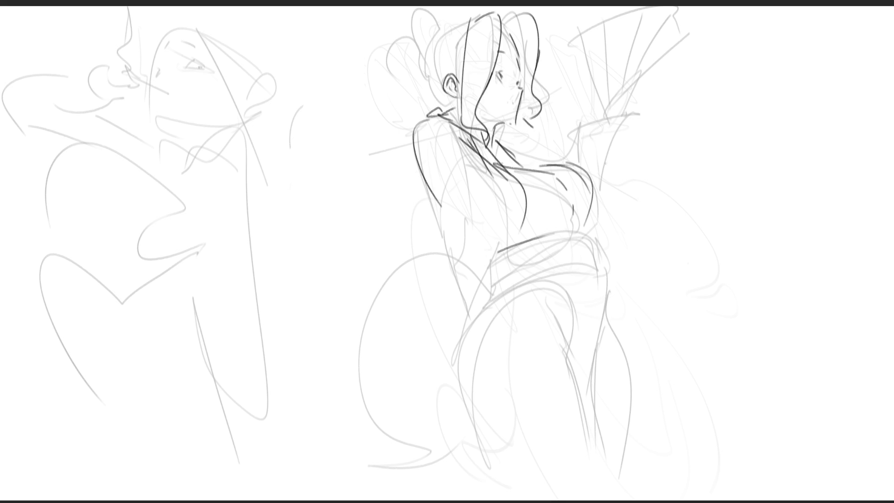
pyautogui.moveTo(695, 176); pyautogui.dragTo(790, 191)
# Sketch the cat's squinting eyes, zigzag head tufts, striped body sides and fanged open mouth
pyautogui.moveTo(696, 200); pyautogui.dragTo(708, 228)
pyautogui.moveTo(771, 203)
pyautogui.mouseDown()
pyautogui.moveTo(769, 226)
pyautogui.moveTo(776, 218)
pyautogui.mouseUp()
pyautogui.moveTo(709, 209); pyautogui.dragTo(719, 215)
pyautogui.moveTo(795, 188); pyautogui.dragTo(816, 226)
pyautogui.moveTo(697, 183)
pyautogui.mouseDown()
pyautogui.moveTo(674, 202)
pyautogui.moveTo(683, 222)
pyautogui.moveTo(663, 329)
pyautogui.moveTo(672, 334)
pyautogui.mouseUp()
pyautogui.moveTo(810, 229); pyautogui.dragTo(808, 321)
pyautogui.moveTo(657, 252); pyautogui.dragTo(678, 261)
pyautogui.moveTo(649, 281); pyautogui.dragTo(677, 289)
pyautogui.moveTo(833, 250); pyautogui.dragTo(845, 272)
pyautogui.moveTo(723, 231)
pyautogui.mouseDown()
pyautogui.moveTo(726, 241)
pyautogui.moveTo(754, 232)
pyautogui.mouseUp()
pyautogui.moveTo(754, 232); pyautogui.dragTo(735, 249)
pyautogui.moveTo(749, 239); pyautogui.dragTo(747, 250)
pyautogui.moveTo(718, 198)
pyautogui.mouseDown()
pyautogui.moveTo(712, 205)
pyautogui.moveTo(765, 202)
pyautogui.mouseUp()
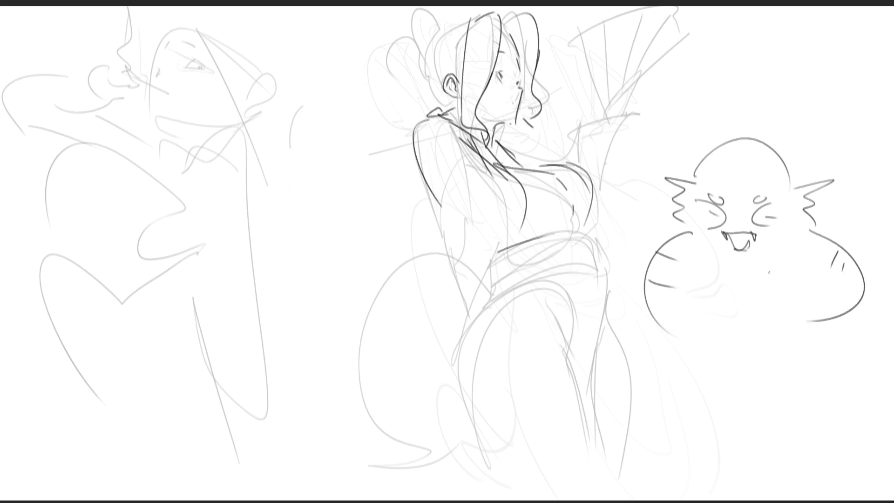
# Draw the cat's belly outline, legs and feet, curled tail and both paws
pyautogui.moveTo(696, 255)
pyautogui.mouseDown()
pyautogui.moveTo(685, 277)
pyautogui.moveTo(726, 332)
pyautogui.mouseUp()
pyautogui.moveTo(790, 260); pyautogui.dragTo(775, 334)
pyautogui.moveTo(708, 322); pyautogui.dragTo(805, 343)
pyautogui.moveTo(748, 334)
pyautogui.mouseDown()
pyautogui.moveTo(766, 345)
pyautogui.moveTo(756, 330)
pyautogui.mouseUp()
pyautogui.moveTo(707, 316)
pyautogui.mouseDown()
pyautogui.moveTo(730, 346)
pyautogui.moveTo(743, 348)
pyautogui.mouseUp()
pyautogui.moveTo(808, 326); pyautogui.dragTo(798, 353)
pyautogui.moveTo(706, 342)
pyautogui.mouseDown()
pyautogui.moveTo(718, 414)
pyautogui.moveTo(731, 375)
pyautogui.moveTo(792, 379)
pyautogui.moveTo(791, 405)
pyautogui.mouseUp()
pyautogui.moveTo(805, 343); pyautogui.dragTo(798, 402)
pyautogui.moveTo(796, 400)
pyautogui.mouseDown()
pyautogui.moveTo(789, 410)
pyautogui.moveTo(798, 412)
pyautogui.mouseUp()
pyautogui.moveTo(805, 342)
pyautogui.mouseDown()
pyautogui.moveTo(836, 375)
pyautogui.moveTo(841, 404)
pyautogui.moveTo(795, 335)
pyautogui.mouseUp()
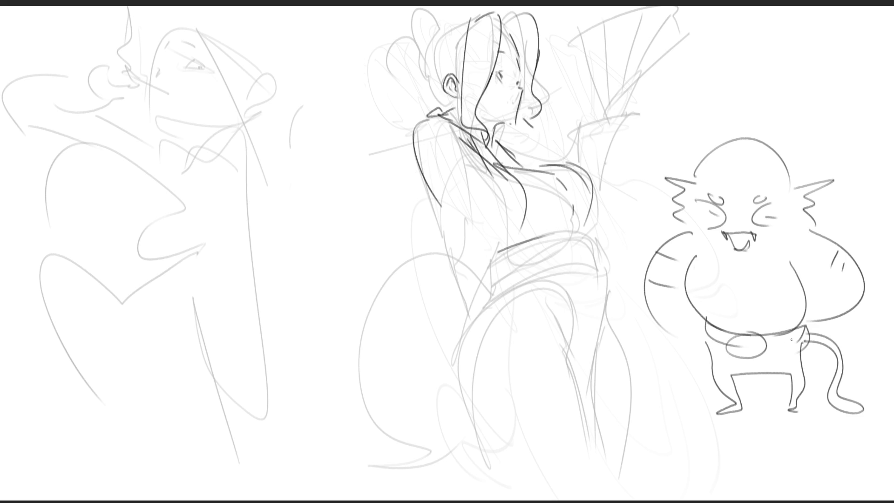
pyautogui.moveTo(678, 332); pyautogui.dragTo(708, 330)
pyautogui.moveTo(708, 339); pyautogui.dragTo(713, 350)
pyautogui.moveTo(821, 345)
pyautogui.mouseDown()
pyautogui.moveTo(837, 331)
pyautogui.moveTo(843, 341)
pyautogui.mouseUp()
# Add pointed ears, marks beside the mouth, arms folded over the belly and a ground ellipse
pyautogui.moveTo(763, 144); pyautogui.dragTo(790, 163)
pyautogui.moveTo(714, 146)
pyautogui.mouseDown()
pyautogui.moveTo(699, 129)
pyautogui.moveTo(695, 159)
pyautogui.mouseUp()
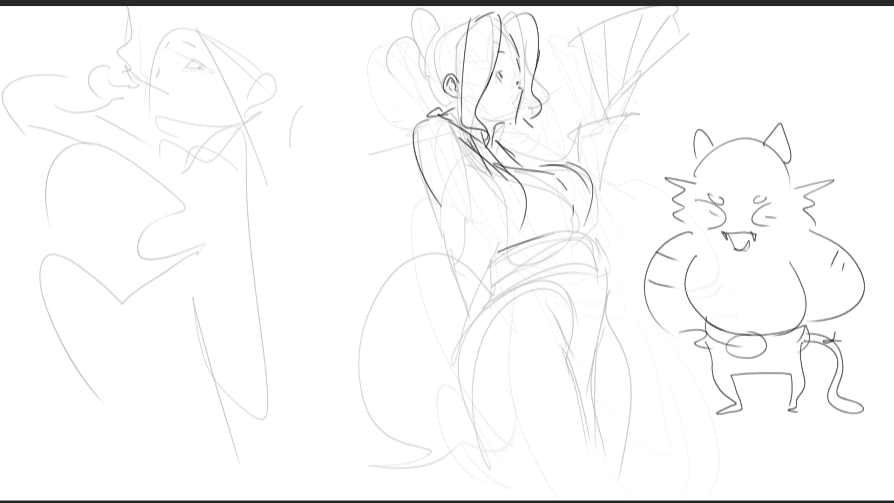
pyautogui.moveTo(706, 240); pyautogui.dragTo(713, 249)
pyautogui.moveTo(778, 240); pyautogui.dragTo(772, 246)
pyautogui.moveTo(697, 255)
pyautogui.mouseDown()
pyautogui.moveTo(727, 327)
pyautogui.moveTo(776, 256)
pyautogui.moveTo(763, 328)
pyautogui.mouseUp()
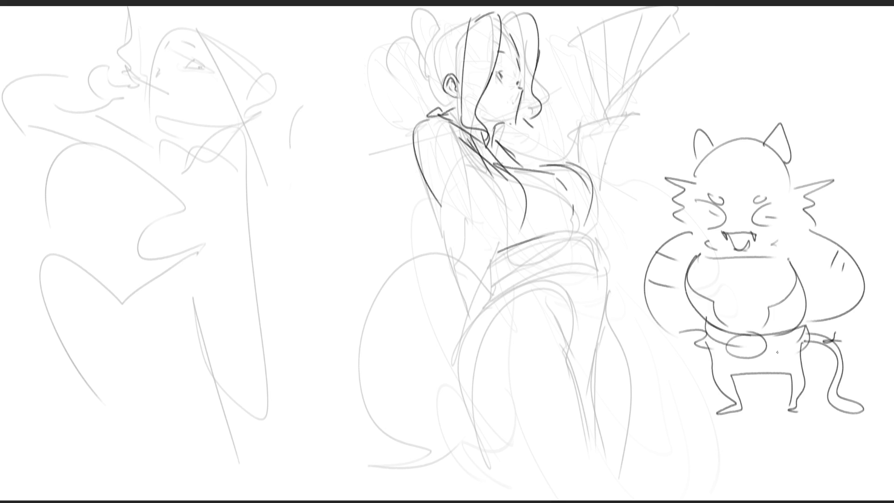
pyautogui.moveTo(716, 393)
pyautogui.mouseDown()
pyautogui.moveTo(758, 435)
pyautogui.moveTo(826, 395)
pyautogui.mouseUp()
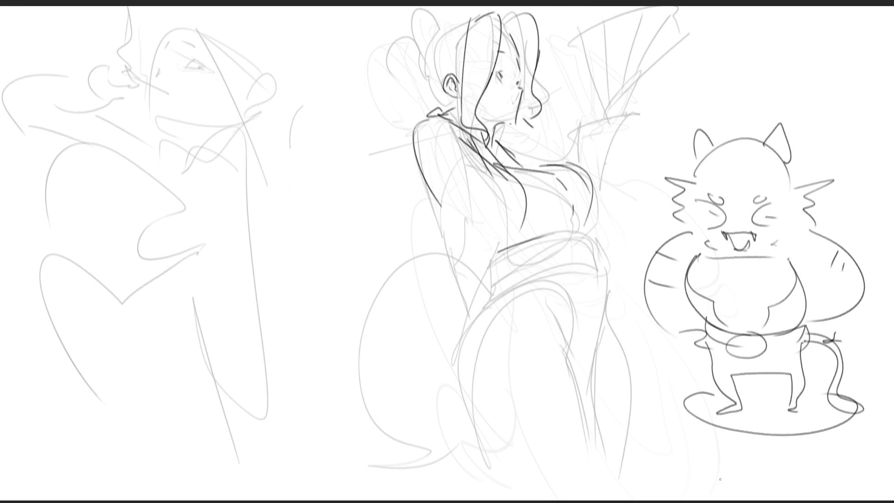
pyautogui.moveTo(695, 125)
pyautogui.mouseDown()
pyautogui.moveTo(697, 164)
pyautogui.moveTo(718, 153)
pyautogui.moveTo(715, 138)
pyautogui.moveTo(781, 122)
pyautogui.moveTo(789, 163)
pyautogui.mouseUp()
# Darken the cat's right ear and add two short strokes on top of its head
pyautogui.moveTo(781, 121); pyautogui.dragTo(766, 138)
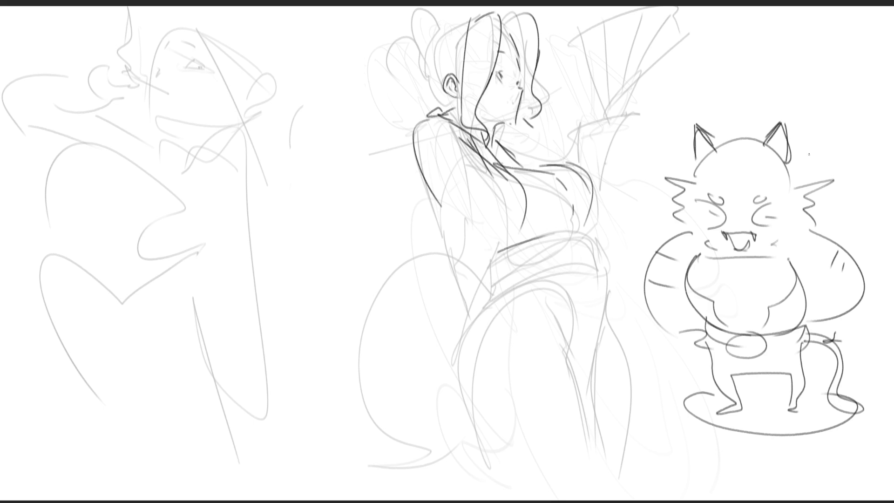
pyautogui.moveTo(734, 138); pyautogui.dragTo(732, 148)
pyautogui.moveTo(748, 141); pyautogui.dragTo(747, 149)
# Ink the girl's smile, closed eye, eyebrow and right hair outline, undoing a stray hairline stroke
pyautogui.moveTo(505, 95)
pyautogui.mouseDown()
pyautogui.moveTo(515, 97)
pyautogui.moveTo(503, 79)
pyautogui.mouseUp()
pyautogui.moveTo(507, 70); pyautogui.dragTo(509, 69)
pyautogui.moveTo(505, 50); pyautogui.dragTo(507, 56)
pyautogui.moveTo(532, 18); pyautogui.dragTo(537, 52)
pyautogui.moveTo(507, 17); pyautogui.dragTo(504, 38)
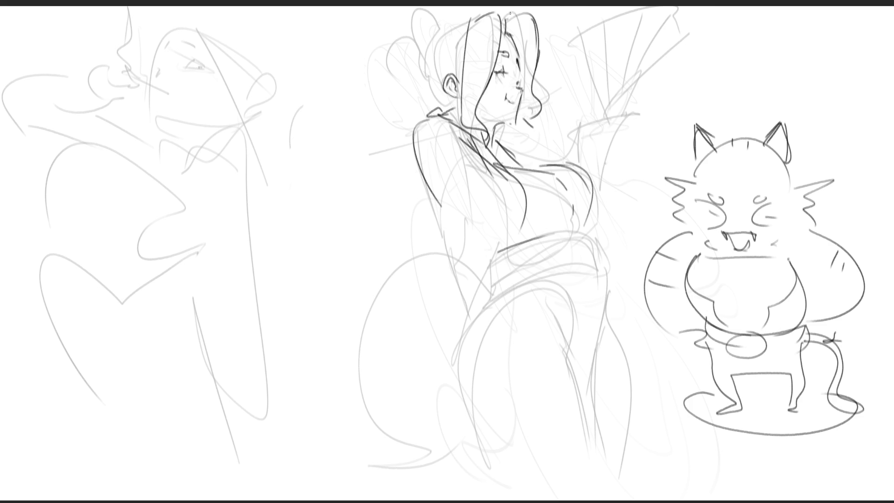
pyautogui.hotkey('ctrl', 'z')
# Redraw the stroke by the girl's nose, outline her ear top and ink the hair bun with details
pyautogui.moveTo(521, 57); pyautogui.dragTo(521, 79)
pyautogui.moveTo(460, 86); pyautogui.dragTo(454, 72)
pyautogui.moveTo(467, 25)
pyautogui.mouseDown()
pyautogui.moveTo(452, 27)
pyautogui.moveTo(429, 51)
pyautogui.mouseUp()
pyautogui.moveTo(404, 20)
pyautogui.mouseDown()
pyautogui.moveTo(405, 53)
pyautogui.moveTo(421, 18)
pyautogui.moveTo(423, 58)
pyautogui.mouseUp()
pyautogui.moveTo(434, 24); pyautogui.dragTo(432, 38)
pyautogui.moveTo(430, 27)
pyautogui.mouseDown()
pyautogui.moveTo(446, 23)
pyautogui.moveTo(423, 37)
pyautogui.mouseUp()
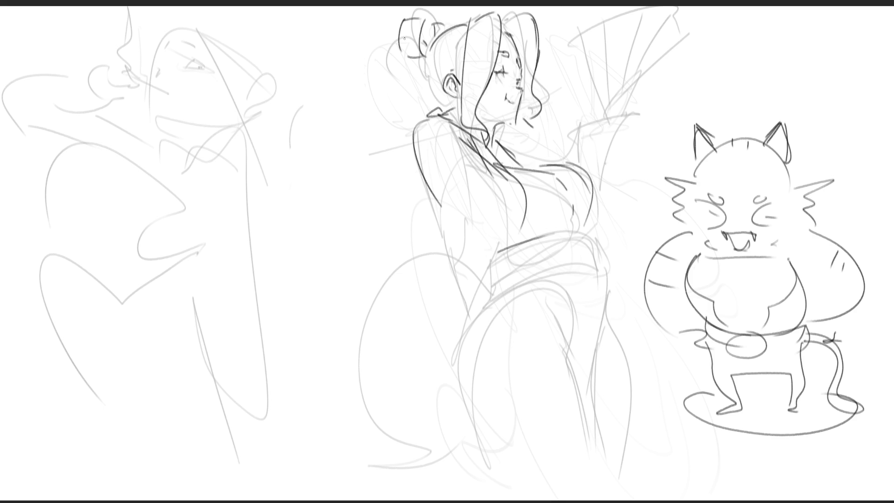
# Ink long hair falling from the bun, the back of the head, neck and back line
pyautogui.moveTo(390, 33); pyautogui.dragTo(368, 147)
pyautogui.moveTo(426, 76); pyautogui.dragTo(413, 105)
pyautogui.moveTo(429, 56)
pyautogui.mouseDown()
pyautogui.moveTo(422, 84)
pyautogui.moveTo(452, 103)
pyautogui.moveTo(426, 112)
pyautogui.moveTo(397, 193)
pyautogui.mouseUp()
pyautogui.moveTo(352, 148); pyautogui.dragTo(374, 244)
pyautogui.moveTo(395, 226); pyautogui.dragTo(386, 255)
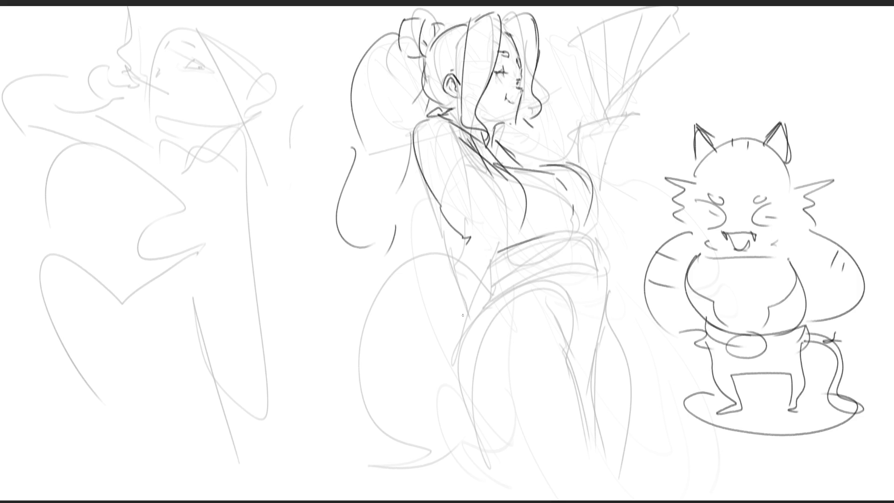
# Ink the girl's collar and chest line, trying and undoing arm and torso strokes
pyautogui.moveTo(457, 237)
pyautogui.mouseDown()
pyautogui.moveTo(464, 257)
pyautogui.moveTo(482, 257)
pyautogui.moveTo(461, 238)
pyautogui.moveTo(482, 243)
pyautogui.mouseUp()
pyautogui.hotkey('ctrl', 'z')
pyautogui.hotkey('ctrl', 'z')
pyautogui.hotkey('ctrl', 'z')
pyautogui.moveTo(463, 136)
pyautogui.mouseDown()
pyautogui.moveTo(470, 179)
pyautogui.moveTo(487, 176)
pyautogui.moveTo(499, 206)
pyautogui.moveTo(501, 241)
pyautogui.mouseUp()
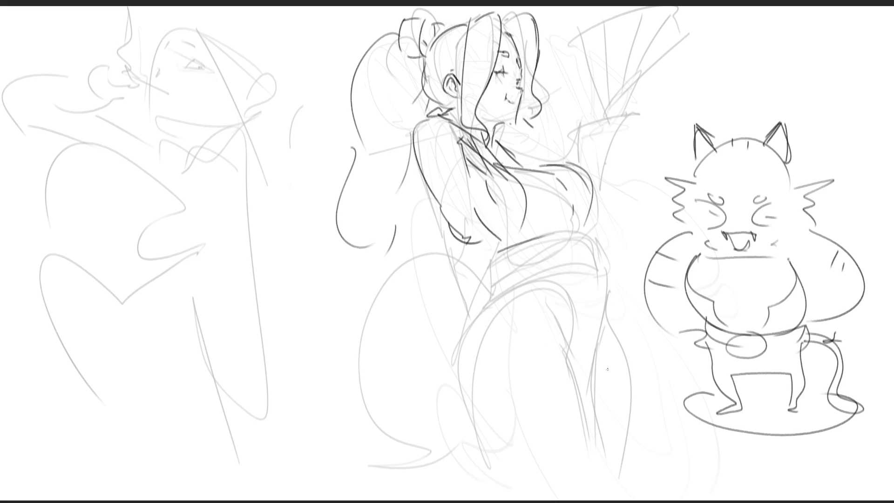
pyautogui.hotkey('ctrl', 'z')
pyautogui.moveTo(473, 210); pyautogui.dragTo(489, 235)
pyautogui.hotkey('ctrl', 'z')
pyautogui.moveTo(476, 226)
pyautogui.mouseDown()
pyautogui.moveTo(494, 244)
pyautogui.moveTo(481, 232)
pyautogui.mouseUp()
pyautogui.hotkey('ctrl', 'z')
# Draw the girl's side curve, waist and hip curve, and the waistband's top line and edges
pyautogui.moveTo(441, 210); pyautogui.dragTo(448, 255)
pyautogui.moveTo(487, 261)
pyautogui.mouseDown()
pyautogui.moveTo(447, 252)
pyautogui.moveTo(416, 298)
pyautogui.moveTo(483, 321)
pyautogui.moveTo(491, 255)
pyautogui.moveTo(477, 315)
pyautogui.mouseUp()
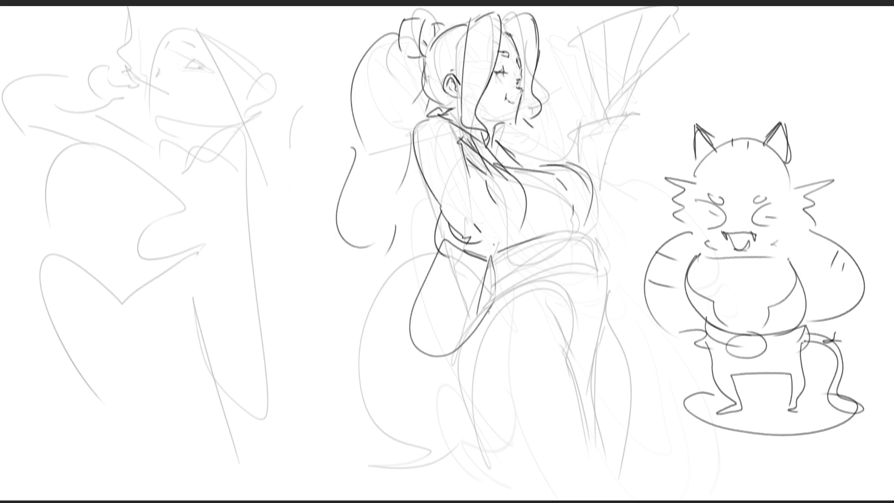
pyautogui.moveTo(489, 258)
pyautogui.mouseDown()
pyautogui.moveTo(585, 238)
pyautogui.moveTo(482, 268)
pyautogui.mouseUp()
pyautogui.moveTo(534, 247)
pyautogui.mouseDown()
pyautogui.moveTo(595, 259)
pyautogui.moveTo(596, 275)
pyautogui.mouseUp()
# Outline the waistband edges, darken the robe's right contour and add the waistband edge and fold lines
pyautogui.moveTo(497, 255)
pyautogui.mouseDown()
pyautogui.moveTo(582, 285)
pyautogui.moveTo(598, 242)
pyautogui.mouseUp()
pyautogui.moveTo(597, 251); pyautogui.dragTo(598, 277)
pyautogui.moveTo(486, 283); pyautogui.dragTo(552, 280)
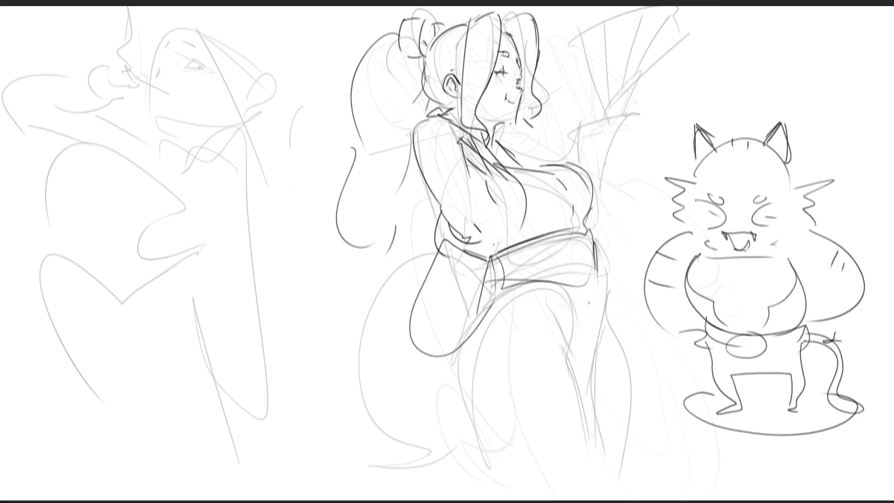
pyautogui.moveTo(597, 250); pyautogui.dragTo(589, 393)
pyautogui.moveTo(536, 280)
pyautogui.mouseDown()
pyautogui.moveTo(553, 295)
pyautogui.moveTo(566, 357)
pyautogui.mouseUp()
pyautogui.hotkey('ctrl', 'z')
pyautogui.hotkey('ctrl', 'z')
pyautogui.moveTo(561, 297); pyautogui.dragTo(567, 358)
pyautogui.moveTo(544, 319)
pyautogui.mouseDown()
pyautogui.moveTo(544, 340)
pyautogui.moveTo(592, 451)
pyautogui.mouseUp()
# Outline the right hip and both leg edges, discard a sleeve outline, and sweep a tail curve from the waist
pyautogui.moveTo(603, 289); pyautogui.dragTo(619, 492)
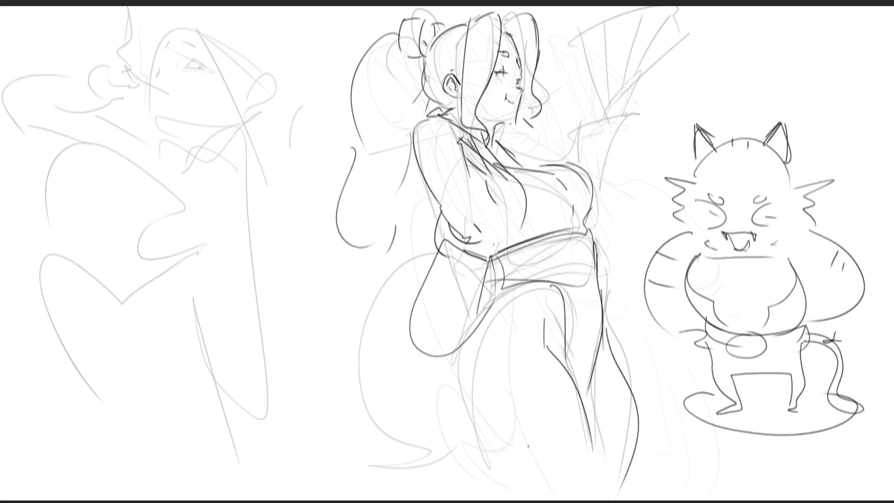
pyautogui.moveTo(506, 286); pyautogui.dragTo(459, 463)
pyautogui.click(494, 327)
pyautogui.hotkey('ctrl', 'z')
pyautogui.hotkey('ctrl', 'z')
pyautogui.moveTo(504, 285)
pyautogui.mouseDown()
pyautogui.moveTo(454, 371)
pyautogui.moveTo(483, 465)
pyautogui.mouseUp()
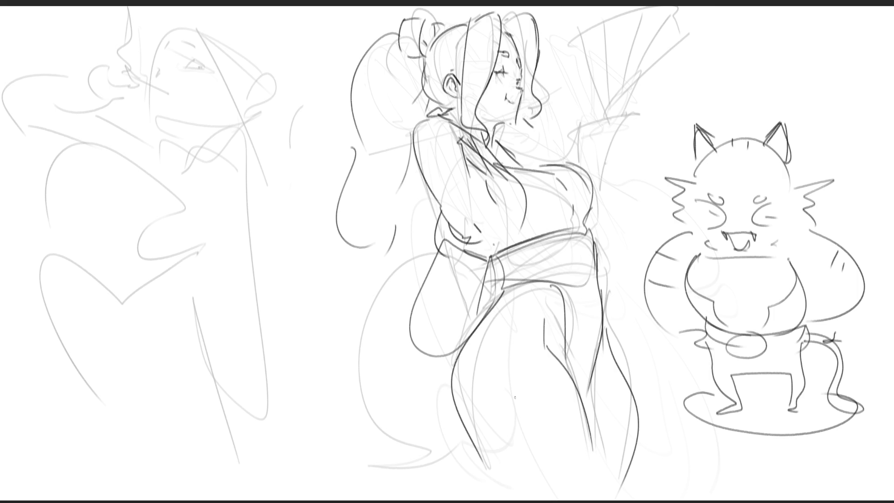
pyautogui.moveTo(415, 374)
pyautogui.mouseDown()
pyautogui.moveTo(447, 358)
pyautogui.moveTo(459, 365)
pyautogui.moveTo(434, 355)
pyautogui.moveTo(450, 371)
pyautogui.mouseUp()
pyautogui.hotkey('ctrl', 'z')
pyautogui.hotkey('ctrl', 'z')
pyautogui.moveTo(437, 257)
pyautogui.mouseDown()
pyautogui.moveTo(370, 423)
pyautogui.moveTo(394, 458)
pyautogui.mouseUp()
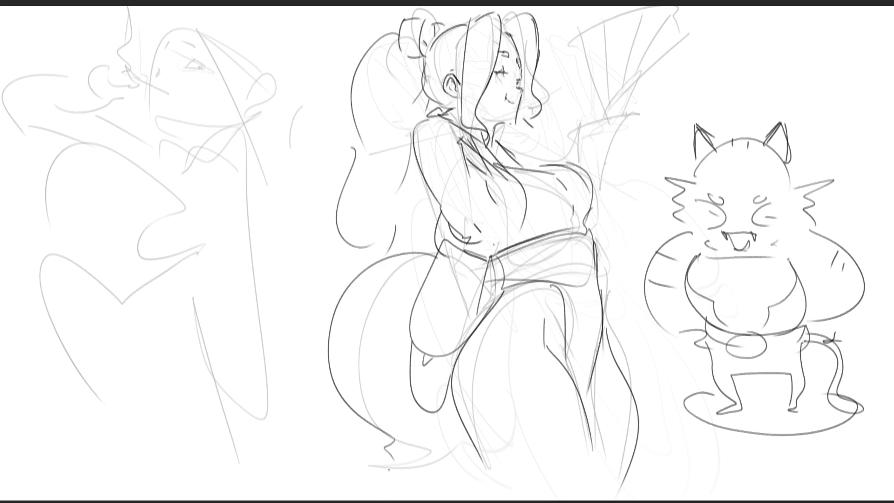
# Redraw the tail as a wider curve with an inner tip line, and start the raised hand with wrist bands
pyautogui.hotkey('ctrl', 'z')
pyautogui.moveTo(431, 255)
pyautogui.mouseDown()
pyautogui.moveTo(396, 479)
pyautogui.moveTo(440, 476)
pyautogui.mouseUp()
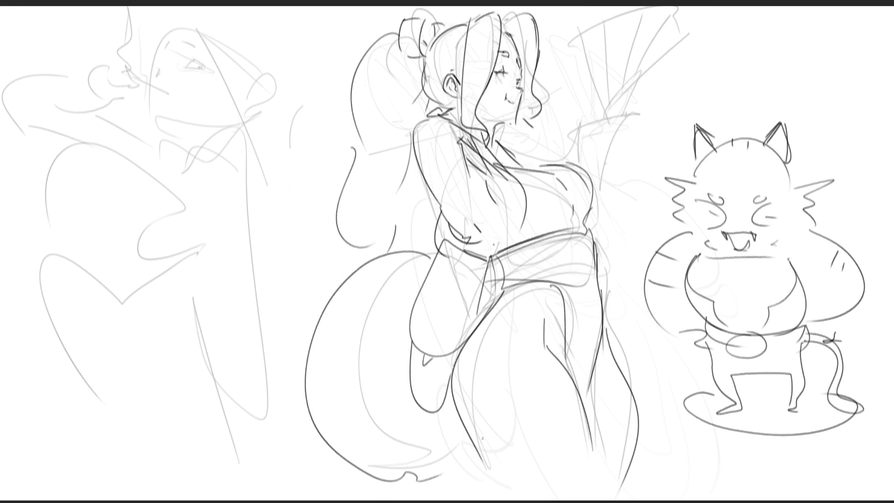
pyautogui.moveTo(450, 431); pyautogui.dragTo(427, 473)
pyautogui.moveTo(570, 139); pyautogui.dragTo(588, 145)
pyautogui.moveTo(574, 120)
pyautogui.mouseDown()
pyautogui.moveTo(592, 146)
pyautogui.moveTo(586, 111)
pyautogui.moveTo(623, 108)
pyautogui.moveTo(620, 122)
pyautogui.mouseUp()
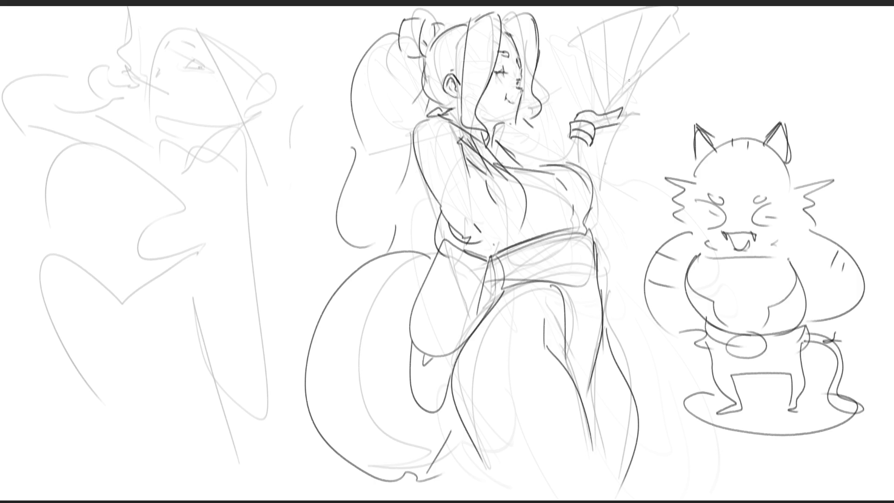
# Draw the open fan's edges and top arc with gripping fingers, the forearm, and robe inner leg lines
pyautogui.moveTo(589, 111)
pyautogui.mouseDown()
pyautogui.moveTo(601, 112)
pyautogui.moveTo(609, 79)
pyautogui.moveTo(621, 78)
pyautogui.moveTo(627, 109)
pyautogui.mouseUp()
pyautogui.hotkey('ctrl', 'z')
pyautogui.hotkey('ctrl', 'z')
pyautogui.moveTo(554, 36); pyautogui.dragTo(614, 106)
pyautogui.moveTo(563, 18)
pyautogui.mouseDown()
pyautogui.moveTo(600, 93)
pyautogui.moveTo(619, 107)
pyautogui.mouseUp()
pyautogui.hotkey('ctrl', 'z')
pyautogui.moveTo(549, 35)
pyautogui.mouseDown()
pyautogui.moveTo(597, 95)
pyautogui.moveTo(635, 7)
pyautogui.moveTo(634, 85)
pyautogui.mouseUp()
pyautogui.moveTo(667, 9); pyautogui.dragTo(629, 89)
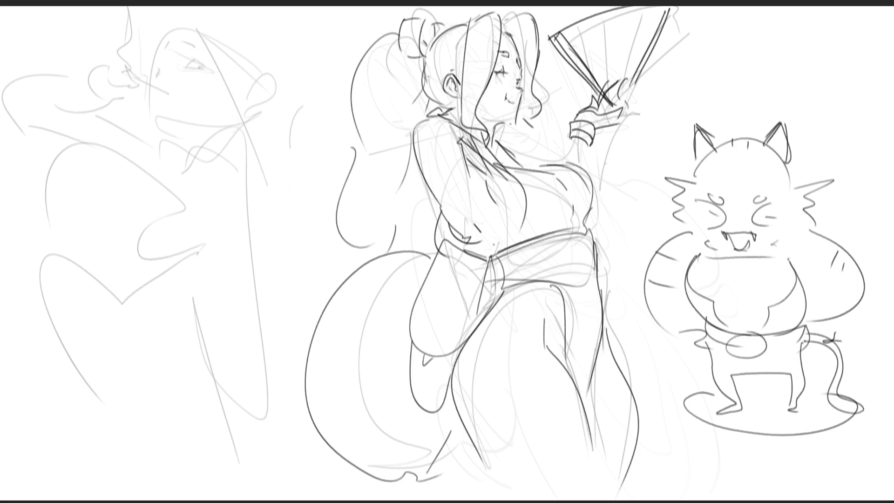
pyautogui.moveTo(630, 68)
pyautogui.mouseDown()
pyautogui.moveTo(628, 90)
pyautogui.moveTo(642, 102)
pyautogui.moveTo(620, 107)
pyautogui.mouseUp()
pyautogui.moveTo(572, 139)
pyautogui.mouseDown()
pyautogui.moveTo(564, 163)
pyautogui.moveTo(586, 171)
pyautogui.mouseUp()
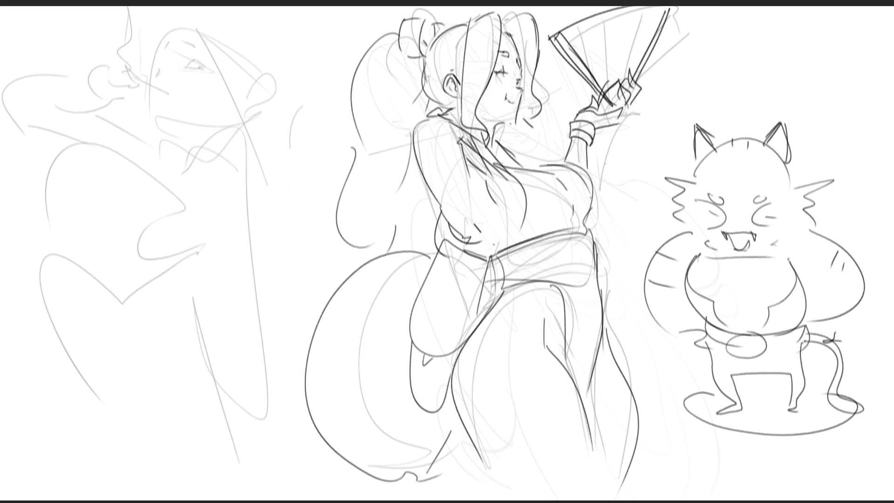
pyautogui.moveTo(598, 333); pyautogui.dragTo(599, 485)
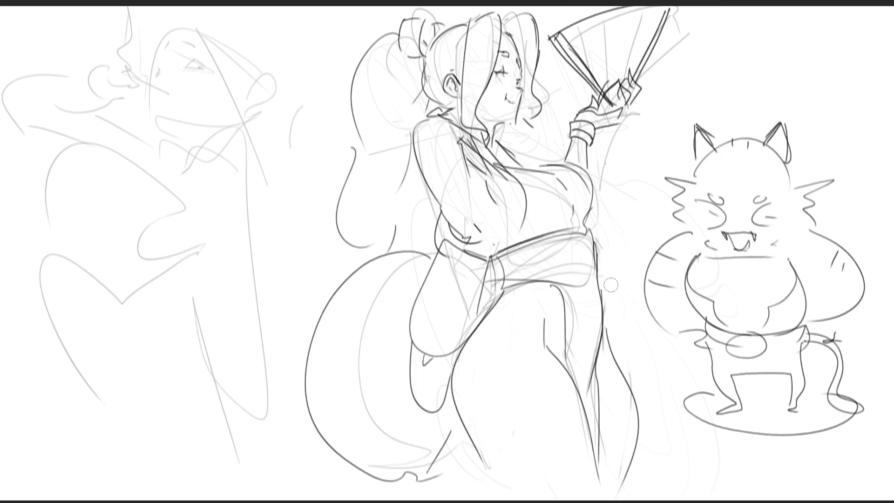
# Darken the robe's right edge, mark the sash knot, and ink the robe edges and line below the sash
pyautogui.moveTo(603, 279)
pyautogui.mouseDown()
pyautogui.moveTo(598, 205)
pyautogui.moveTo(603, 233)
pyautogui.mouseUp()
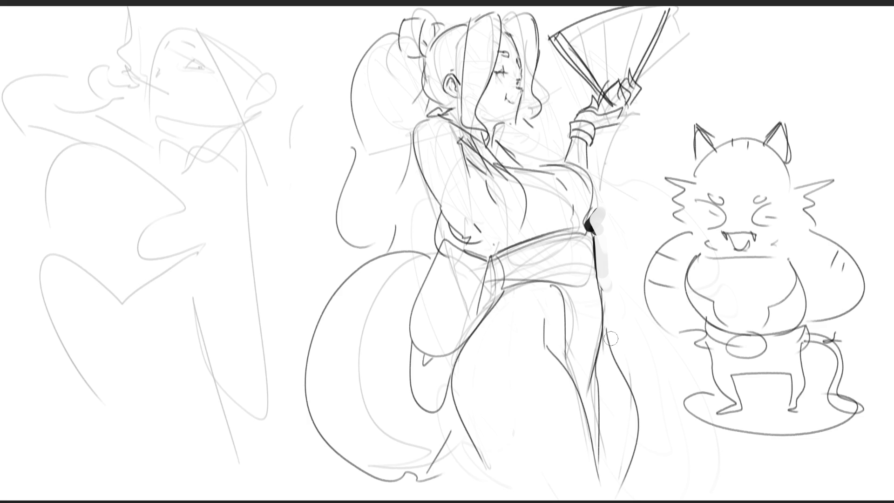
pyautogui.moveTo(493, 292); pyautogui.dragTo(601, 279)
pyautogui.moveTo(499, 293); pyautogui.dragTo(464, 339)
pyautogui.moveTo(501, 291); pyautogui.dragTo(457, 343)
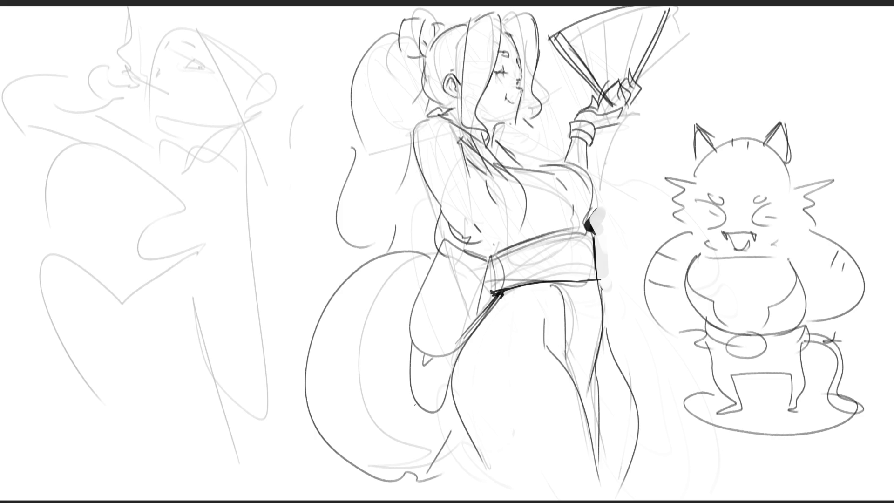
pyautogui.moveTo(572, 283); pyautogui.dragTo(572, 374)
pyautogui.hotkey('ctrl', 'z')
pyautogui.moveTo(571, 280)
pyautogui.mouseDown()
pyautogui.moveTo(569, 368)
pyautogui.moveTo(588, 412)
pyautogui.mouseUp()
pyautogui.moveTo(586, 353)
pyautogui.mouseDown()
pyautogui.moveTo(593, 362)
pyautogui.moveTo(581, 393)
pyautogui.mouseUp()
pyautogui.hotkey('ctrl', 'z')
pyautogui.hotkey('ctrl', 'z')
pyautogui.hotkey('ctrl', 'z')
# Try the chest curve, undo it, and ink the collar neckline
pyautogui.moveTo(571, 166)
pyautogui.mouseDown()
pyautogui.moveTo(563, 196)
pyautogui.moveTo(582, 178)
pyautogui.moveTo(561, 223)
pyautogui.moveTo(589, 182)
pyautogui.moveTo(551, 164)
pyautogui.moveTo(572, 169)
pyautogui.mouseUp()
pyautogui.hotkey('ctrl', 'z')
pyautogui.hotkey('ctrl', 'z')
pyautogui.moveTo(500, 144)
pyautogui.mouseDown()
pyautogui.moveTo(530, 167)
pyautogui.moveTo(497, 149)
pyautogui.mouseUp()
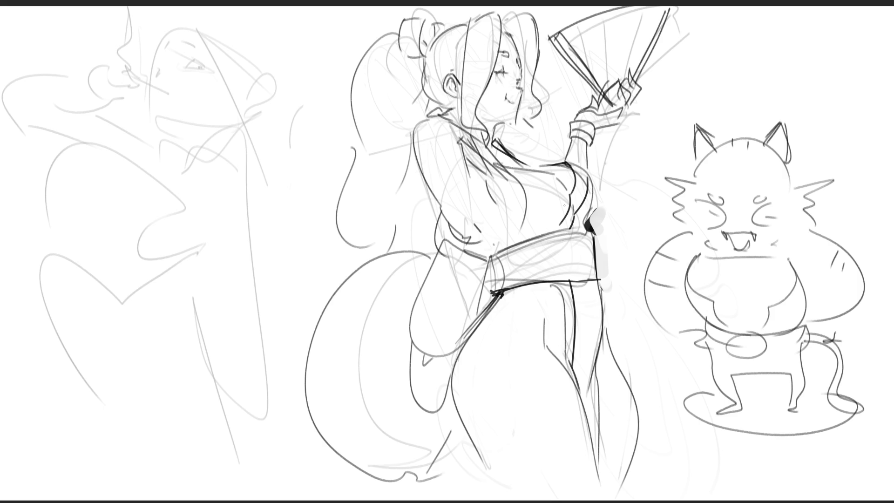
# Outline the kimono girl's back and draw the wide pointed sleeve in dark lines
pyautogui.moveTo(412, 133)
pyautogui.mouseDown()
pyautogui.moveTo(458, 252)
pyautogui.moveTo(487, 247)
pyautogui.mouseUp()
pyautogui.moveTo(464, 218)
pyautogui.mouseDown()
pyautogui.moveTo(535, 150)
pyautogui.moveTo(495, 238)
pyautogui.mouseUp()
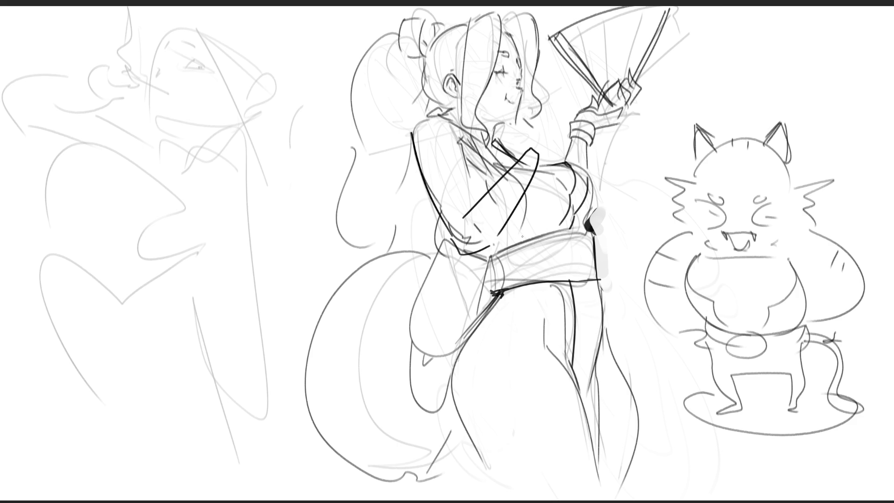
pyautogui.moveTo(530, 149); pyautogui.dragTo(548, 156)
pyautogui.moveTo(540, 121)
pyautogui.mouseDown()
pyautogui.moveTo(554, 105)
pyautogui.moveTo(554, 145)
pyautogui.moveTo(574, 68)
pyautogui.moveTo(554, 128)
pyautogui.mouseUp()
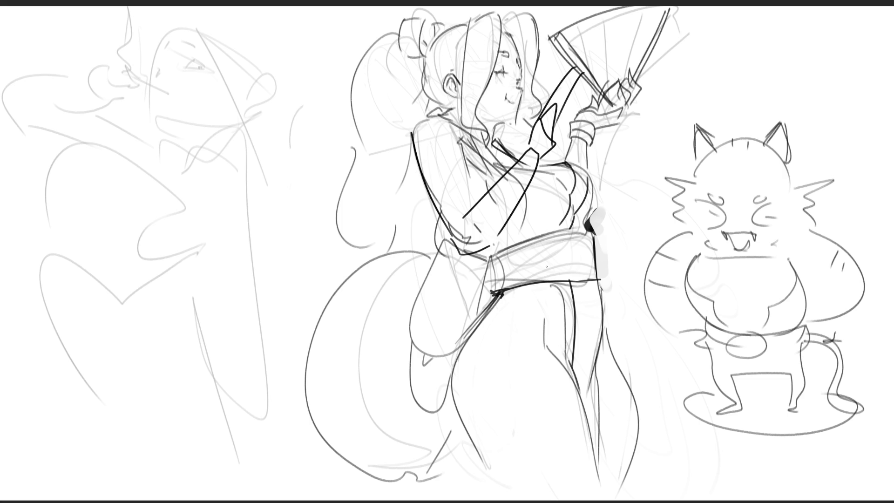
# Undo the stroke reaching up to the fan, then try a mouth line and undo it
pyautogui.hotkey('ctrl', 'z')
pyautogui.hotkey('ctrl', 'z')
pyautogui.hotkey('ctrl', 'z')
pyautogui.hotkey('ctrl', 'z')
pyautogui.hotkey('ctrl', 'z')
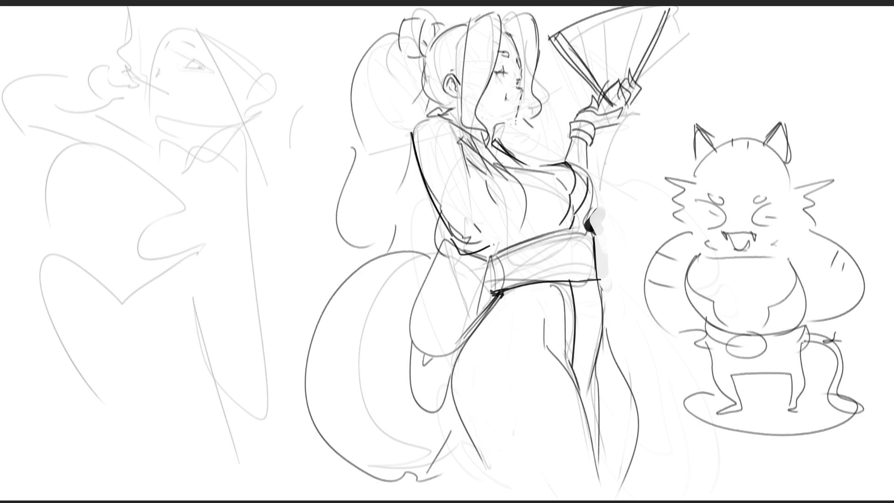
pyautogui.moveTo(516, 100); pyautogui.dragTo(506, 101)
pyautogui.hotkey('ctrl', 'z')
# Erase the dark lip mark, discard test marks near eye and nose, and draw the pouting lip line
pyautogui.moveTo(520, 99); pyautogui.dragTo(517, 101)
pyautogui.click(499, 78)
pyautogui.click(506, 90)
pyautogui.hotkey('ctrl', 'z')
pyautogui.hotkey('ctrl', 'z')
pyautogui.hotkey('ctrl', 'z')
pyautogui.moveTo(521, 95); pyautogui.dragTo(520, 106)
# Ink the eyelash, erase stray marks around the eye, and draw a small mouth below the nose
pyautogui.moveTo(528, 87); pyautogui.dragTo(518, 83)
pyautogui.moveTo(528, 88)
pyautogui.mouseDown()
pyautogui.moveTo(520, 82)
pyautogui.moveTo(524, 92)
pyautogui.mouseUp()
pyautogui.moveTo(506, 99)
pyautogui.mouseDown()
pyautogui.moveTo(525, 111)
pyautogui.moveTo(516, 103)
pyautogui.mouseUp()
# Draw horizontal lines across the kimono chest and belt, and sketch a pointed shape above the sash bow
pyautogui.hotkey('ctrl', 'z')
pyautogui.hotkey('ctrl', 'z')
pyautogui.hotkey('ctrl', 'z')
pyautogui.moveTo(463, 259); pyautogui.dragTo(605, 233)
pyautogui.moveTo(474, 211)
pyautogui.mouseDown()
pyautogui.moveTo(606, 225)
pyautogui.moveTo(608, 249)
pyautogui.moveTo(601, 228)
pyautogui.moveTo(606, 245)
pyautogui.moveTo(595, 238)
pyautogui.mouseUp()
pyautogui.hotkey('ctrl', 'z')
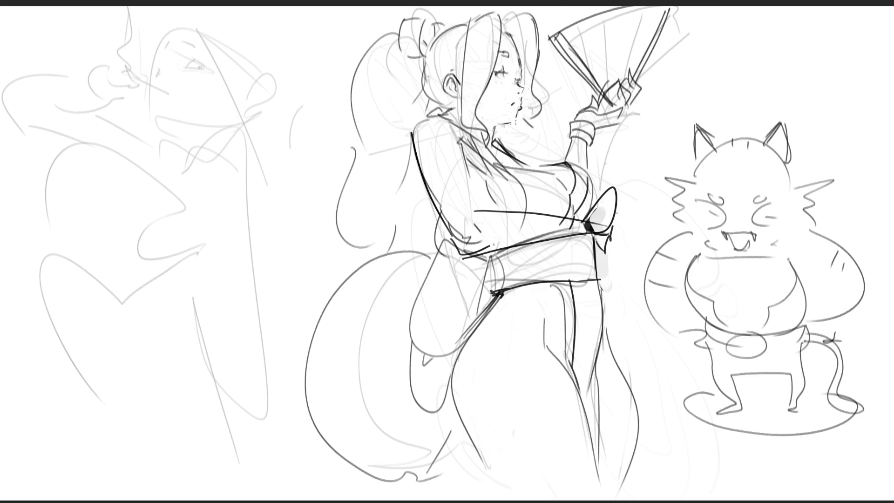
pyautogui.moveTo(611, 188); pyautogui.dragTo(633, 150)
# Rework thin ribbon lines rising from the sash bow, then add belly lines on the cat
pyautogui.hotkey('ctrl', 'z')
pyautogui.moveTo(617, 193); pyautogui.dragTo(654, 149)
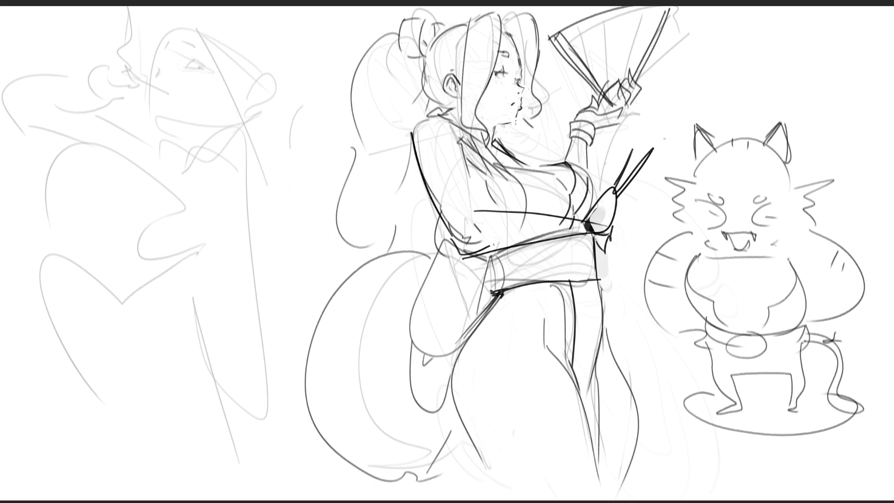
pyautogui.hotkey('ctrl', 'z')
pyautogui.hotkey('ctrl', 'z')
pyautogui.moveTo(598, 198)
pyautogui.mouseDown()
pyautogui.moveTo(608, 159)
pyautogui.moveTo(607, 168)
pyautogui.moveTo(628, 148)
pyautogui.moveTo(616, 185)
pyautogui.mouseUp()
pyautogui.hotkey('ctrl', 'z')
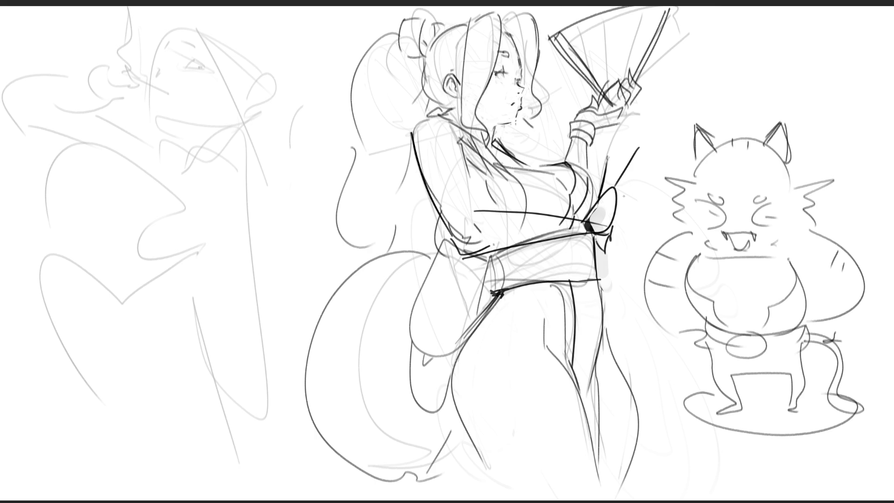
pyautogui.moveTo(737, 261)
pyautogui.mouseDown()
pyautogui.moveTo(747, 331)
pyautogui.moveTo(757, 306)
pyautogui.moveTo(755, 320)
pyautogui.mouseUp()
# Scrawl large black 'BRB' letters down the right side beside the cat
pyautogui.hotkey('ctrl', '0')
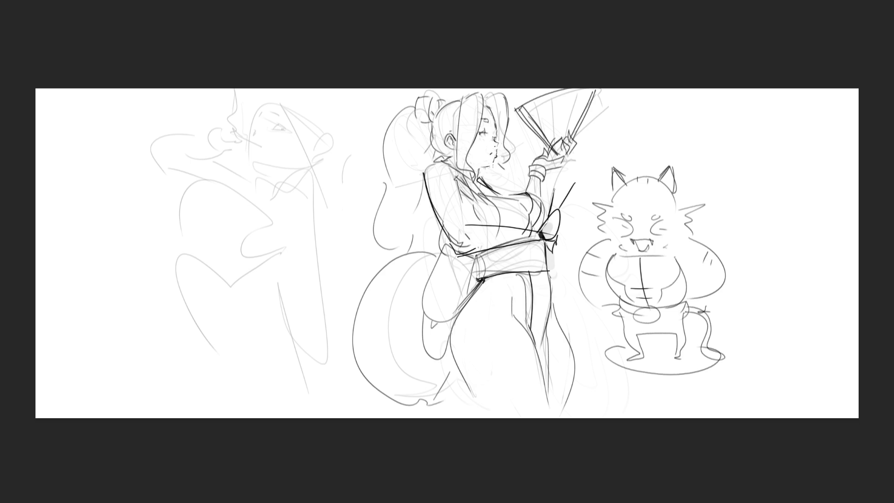
pyautogui.moveTo(699, 114); pyautogui.dragTo(707, 156)
pyautogui.moveTo(658, 127)
pyautogui.mouseDown()
pyautogui.moveTo(699, 132)
pyautogui.moveTo(739, 186)
pyautogui.mouseUp()
pyautogui.moveTo(720, 146)
pyautogui.mouseDown()
pyautogui.moveTo(760, 224)
pyautogui.moveTo(754, 264)
pyautogui.mouseUp()
pyautogui.moveTo(750, 241); pyautogui.dragTo(746, 291)
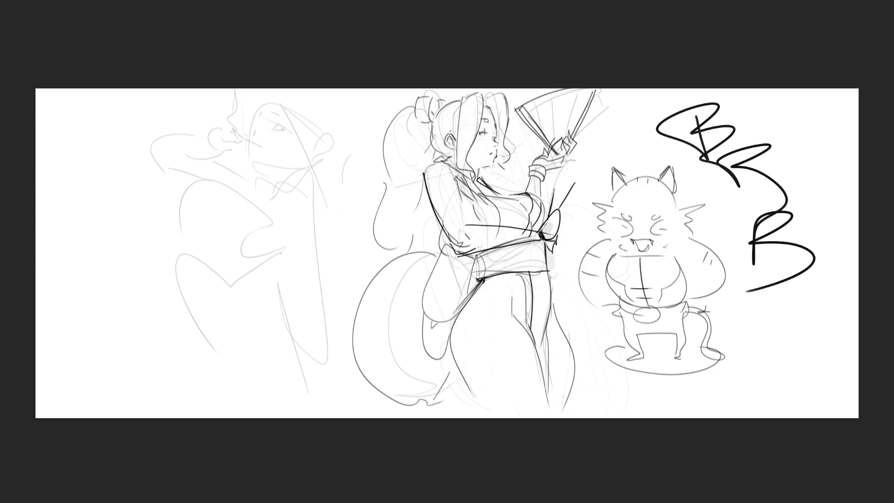
# Undo the stray stroke and the BRB scribble, then darken the left face's eye
pyautogui.moveTo(750, 176); pyautogui.dragTo(755, 251)
pyautogui.hotkey('ctrl', 'z')
pyautogui.hotkey('ctrl', 'z')
pyautogui.hotkey('ctrl', 'shift', 'z')
pyautogui.hotkey('ctrl', 'z')
pyautogui.hotkey('ctrl', 'shift', 'z')
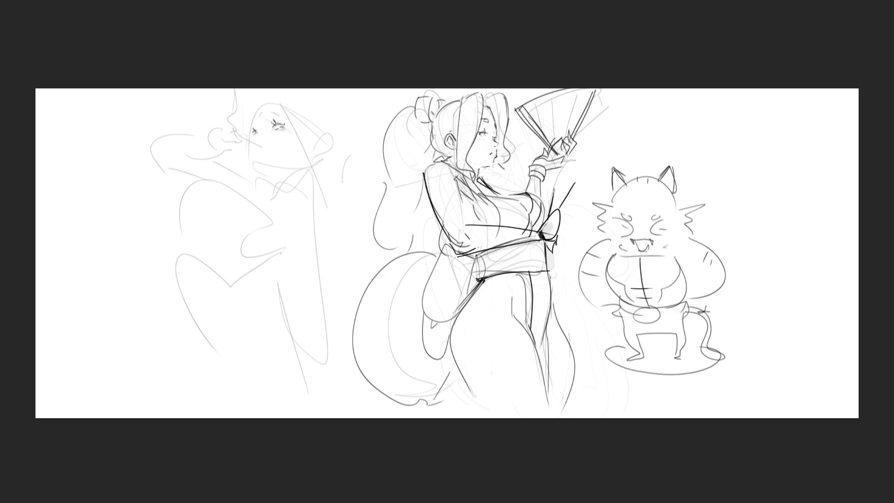
pyautogui.moveTo(253, 117); pyautogui.dragTo(275, 108)
# Draw the mouth on the left face, discarding two attempted jawline strokes
pyautogui.moveTo(238, 139); pyautogui.dragTo(256, 147)
pyautogui.moveTo(251, 154); pyautogui.dragTo(256, 166)
pyautogui.hotkey('ctrl', 'z')
pyautogui.moveTo(250, 148)
pyautogui.mouseDown()
pyautogui.moveTo(249, 169)
pyautogui.moveTo(270, 174)
pyautogui.mouseUp()
pyautogui.hotkey('ctrl', 'z')
# Add the cigarette beside the mouth and ink the top outline of the head
pyautogui.moveTo(255, 131)
pyautogui.mouseDown()
pyautogui.moveTo(275, 99)
pyautogui.moveTo(322, 187)
pyautogui.mouseUp()
pyautogui.moveTo(273, 97)
pyautogui.mouseDown()
pyautogui.moveTo(257, 112)
pyautogui.moveTo(232, 177)
pyautogui.mouseUp()
pyautogui.moveTo(252, 107)
pyautogui.mouseDown()
pyautogui.moveTo(279, 92)
pyautogui.moveTo(316, 108)
pyautogui.moveTo(327, 115)
pyautogui.moveTo(323, 139)
pyautogui.moveTo(310, 122)
pyautogui.moveTo(320, 139)
pyautogui.mouseUp()
pyautogui.hotkey('ctrl', 'z')
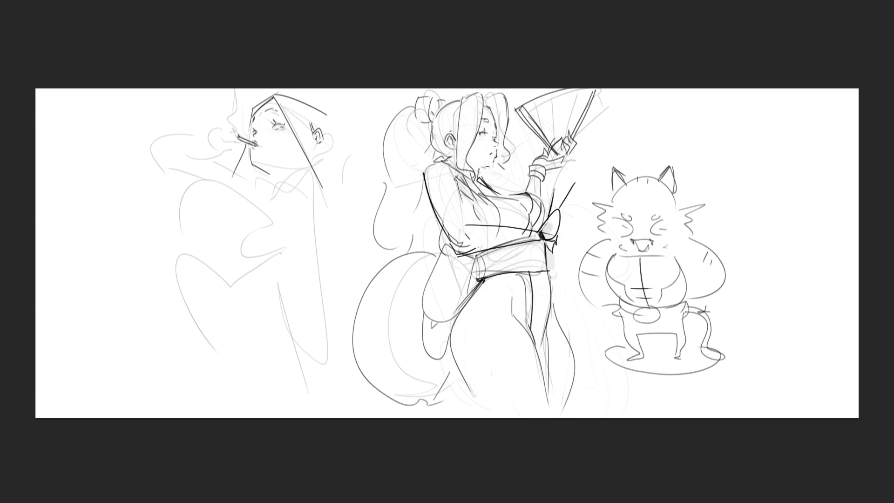
# Extend the veil edge past the face and draw the jaw and neck
pyautogui.moveTo(311, 133); pyautogui.dragTo(325, 161)
pyautogui.moveTo(326, 114); pyautogui.dragTo(349, 188)
pyautogui.moveTo(272, 167); pyautogui.dragTo(302, 160)
pyautogui.moveTo(302, 164); pyautogui.dragTo(296, 185)
# Draw the collar with a bow and outline the upper sleeve
pyautogui.moveTo(264, 173)
pyautogui.mouseDown()
pyautogui.moveTo(267, 184)
pyautogui.moveTo(299, 168)
pyautogui.moveTo(297, 180)
pyautogui.mouseUp()
pyautogui.moveTo(244, 173)
pyautogui.mouseDown()
pyautogui.moveTo(266, 179)
pyautogui.moveTo(251, 188)
pyautogui.moveTo(312, 188)
pyautogui.moveTo(322, 244)
pyautogui.mouseUp()
pyautogui.moveTo(322, 243); pyautogui.dragTo(301, 248)
pyautogui.moveTo(268, 200); pyautogui.dragTo(289, 187)
pyautogui.moveTo(273, 208)
pyautogui.mouseDown()
pyautogui.moveTo(287, 188)
pyautogui.moveTo(275, 229)
pyautogui.moveTo(303, 247)
pyautogui.mouseUp()
pyautogui.moveTo(306, 190); pyautogui.dragTo(313, 245)
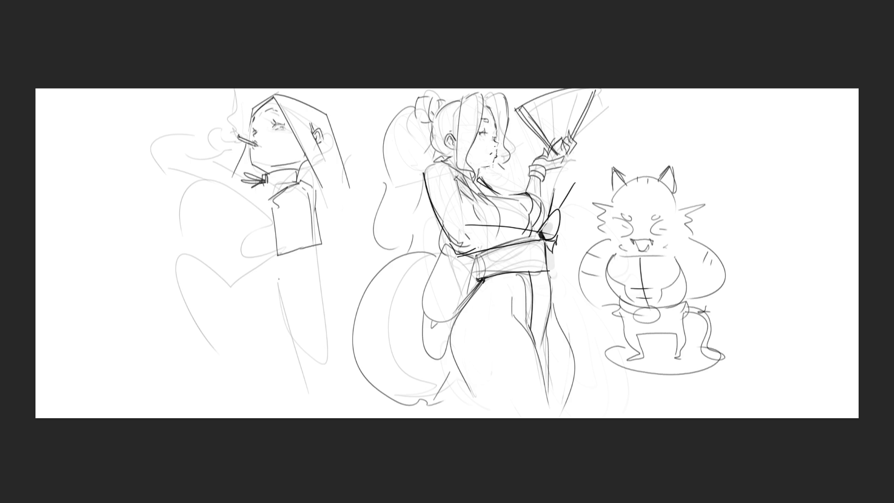
# Sketch a hook-shaped hand with fingers below the sleeve
pyautogui.moveTo(265, 281); pyautogui.dragTo(277, 322)
pyautogui.moveTo(274, 278)
pyautogui.mouseDown()
pyautogui.moveTo(289, 301)
pyautogui.moveTo(286, 320)
pyautogui.mouseUp()
pyautogui.moveTo(249, 294)
pyautogui.mouseDown()
pyautogui.moveTo(265, 288)
pyautogui.moveTo(249, 301)
pyautogui.moveTo(257, 321)
pyautogui.moveTo(275, 330)
pyautogui.moveTo(278, 312)
pyautogui.moveTo(229, 303)
pyautogui.mouseUp()
pyautogui.moveTo(236, 270)
pyautogui.mouseDown()
pyautogui.moveTo(227, 296)
pyautogui.moveTo(247, 298)
pyautogui.moveTo(239, 298)
pyautogui.mouseUp()
# Draw a lighter with a flame wisp beside the thumb, redoing rejected strokes
pyautogui.hotkey('ctrl', 'z')
pyautogui.hotkey('ctrl', 'z')
pyautogui.hotkey('ctrl', 'z')
pyautogui.moveTo(238, 305)
pyautogui.mouseDown()
pyautogui.moveTo(240, 291)
pyautogui.moveTo(232, 293)
pyautogui.mouseUp()
pyautogui.moveTo(242, 272); pyautogui.dragTo(249, 304)
pyautogui.moveTo(255, 285)
pyautogui.mouseDown()
pyautogui.moveTo(264, 294)
pyautogui.moveTo(243, 294)
pyautogui.moveTo(247, 300)
pyautogui.mouseUp()
pyautogui.hotkey('ctrl', 'z')
pyautogui.hotkey('ctrl', 'z')
pyautogui.hotkey('ctrl', 'z')
pyautogui.moveTo(247, 279)
pyautogui.mouseDown()
pyautogui.moveTo(250, 304)
pyautogui.moveTo(288, 289)
pyautogui.moveTo(254, 277)
pyautogui.moveTo(249, 301)
pyautogui.mouseUp()
pyautogui.hotkey('ctrl', 'z')
pyautogui.hotkey('ctrl', 'z')
pyautogui.hotkey('ctrl', 'z')
pyautogui.hotkey('ctrl', 'z')
pyautogui.moveTo(245, 285); pyautogui.dragTo(255, 292)
pyautogui.moveTo(254, 280)
pyautogui.mouseDown()
pyautogui.moveTo(261, 273)
pyautogui.moveTo(242, 273)
pyautogui.moveTo(251, 303)
pyautogui.mouseUp()
pyautogui.hotkey('ctrl', 'z')
pyautogui.hotkey('ctrl', 'z')
pyautogui.hotkey('ctrl', 'z')
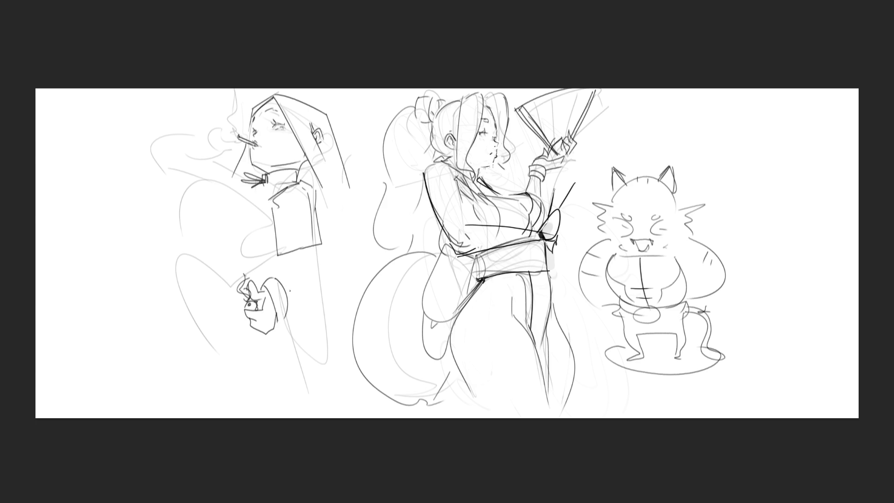
# Draw the forearm's long and short lines, and sketch fingers raised to the cigarette
pyautogui.moveTo(280, 279)
pyautogui.mouseDown()
pyautogui.moveTo(306, 303)
pyautogui.moveTo(304, 348)
pyautogui.moveTo(323, 352)
pyautogui.mouseUp()
pyautogui.hotkey('ctrl', 'z')
pyautogui.hotkey('ctrl', 'z')
pyautogui.moveTo(308, 319); pyautogui.dragTo(321, 329)
pyautogui.hotkey('ctrl', 'z')
pyautogui.moveTo(313, 246); pyautogui.dragTo(320, 316)
pyautogui.moveTo(286, 254); pyautogui.dragTo(289, 282)
pyautogui.hotkey('ctrl', 'z')
pyautogui.hotkey('ctrl', 'z')
pyautogui.hotkey('ctrl', 'z')
pyautogui.hotkey('ctrl', 'z')
pyautogui.moveTo(278, 278); pyautogui.dragTo(320, 311)
pyautogui.moveTo(313, 247); pyautogui.dragTo(319, 306)
pyautogui.moveTo(284, 256); pyautogui.dragTo(287, 281)
pyautogui.moveTo(238, 127)
pyautogui.mouseDown()
pyautogui.moveTo(248, 138)
pyautogui.moveTo(227, 135)
pyautogui.moveTo(210, 149)
pyautogui.moveTo(233, 153)
pyautogui.moveTo(247, 146)
pyautogui.moveTo(206, 144)
pyautogui.moveTo(217, 156)
pyautogui.moveTo(161, 158)
pyautogui.moveTo(202, 179)
pyautogui.moveTo(234, 162)
pyautogui.mouseUp()
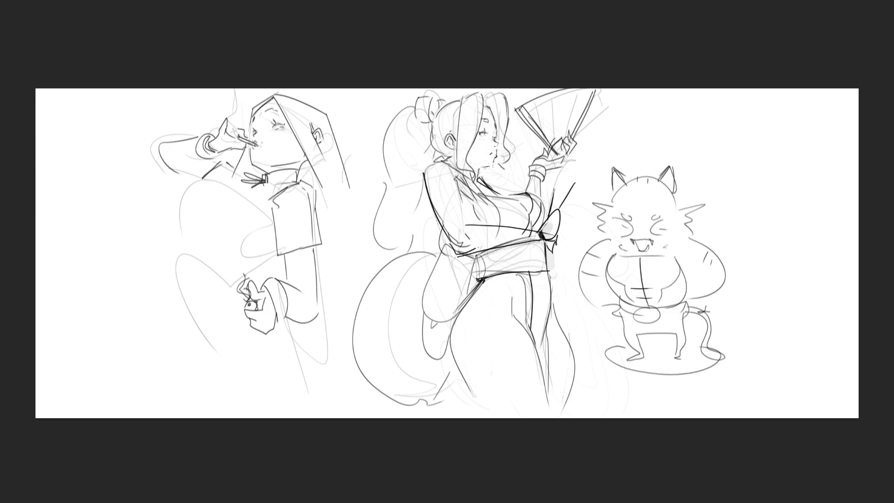
# Add smoke wisps rising from the cigarette and lines below the collar bow
pyautogui.moveTo(237, 136); pyautogui.dragTo(231, 91)
pyautogui.moveTo(238, 89); pyautogui.dragTo(237, 125)
pyautogui.moveTo(247, 185); pyautogui.dragTo(235, 189)
pyautogui.moveTo(240, 196); pyautogui.dragTo(264, 191)
pyautogui.moveTo(252, 197)
pyautogui.mouseDown()
pyautogui.moveTo(264, 188)
pyautogui.moveTo(214, 186)
pyautogui.moveTo(170, 227)
pyautogui.mouseUp()
# Ink the collar's lower edge and the shoulder line, discarding two trial curves
pyautogui.moveTo(221, 214); pyautogui.dragTo(227, 219)
pyautogui.hotkey('ctrl', 'z')
pyautogui.hotkey('ctrl', 'z')
pyautogui.moveTo(233, 179)
pyautogui.mouseDown()
pyautogui.moveTo(176, 227)
pyautogui.moveTo(230, 200)
pyautogui.moveTo(180, 209)
pyautogui.mouseUp()
pyautogui.hotkey('ctrl', 'z')
pyautogui.hotkey('ctrl', 'z')
pyautogui.moveTo(256, 188); pyautogui.dragTo(210, 195)
pyautogui.moveTo(212, 190)
pyautogui.mouseDown()
pyautogui.moveTo(195, 217)
pyautogui.moveTo(265, 196)
pyautogui.mouseUp()
# Draw the lines under the chest and fill gaps near the shoulder and veil
pyautogui.moveTo(201, 255)
pyautogui.mouseDown()
pyautogui.moveTo(248, 250)
pyautogui.moveTo(272, 225)
pyautogui.mouseUp()
pyautogui.hotkey('ctrl', 'z')
pyautogui.moveTo(183, 229)
pyautogui.mouseDown()
pyautogui.moveTo(211, 246)
pyautogui.moveTo(195, 257)
pyautogui.moveTo(206, 261)
pyautogui.moveTo(171, 259)
pyautogui.moveTo(177, 268)
pyautogui.moveTo(256, 278)
pyautogui.moveTo(280, 257)
pyautogui.mouseUp()
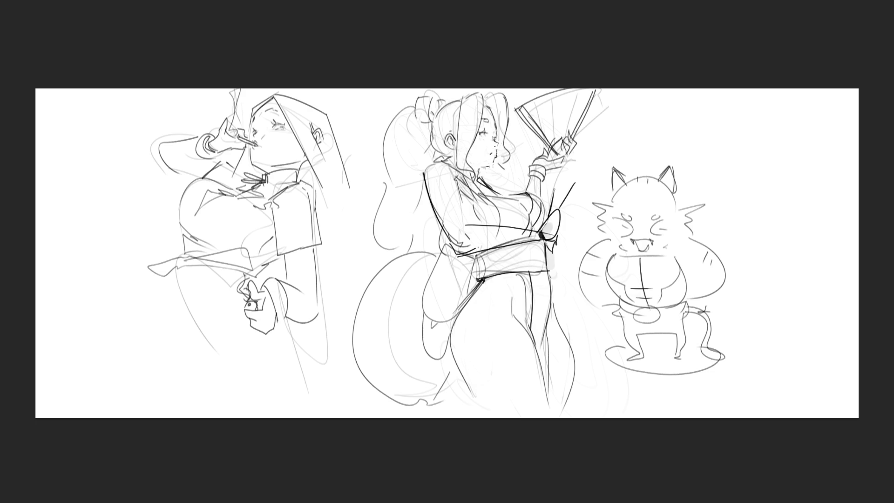
pyautogui.moveTo(303, 167)
pyautogui.mouseDown()
pyautogui.moveTo(299, 182)
pyautogui.moveTo(346, 246)
pyautogui.mouseUp()
# Draw the veil hanging down the back with fold lines and a closed bottom edge
pyautogui.moveTo(319, 150); pyautogui.dragTo(375, 245)
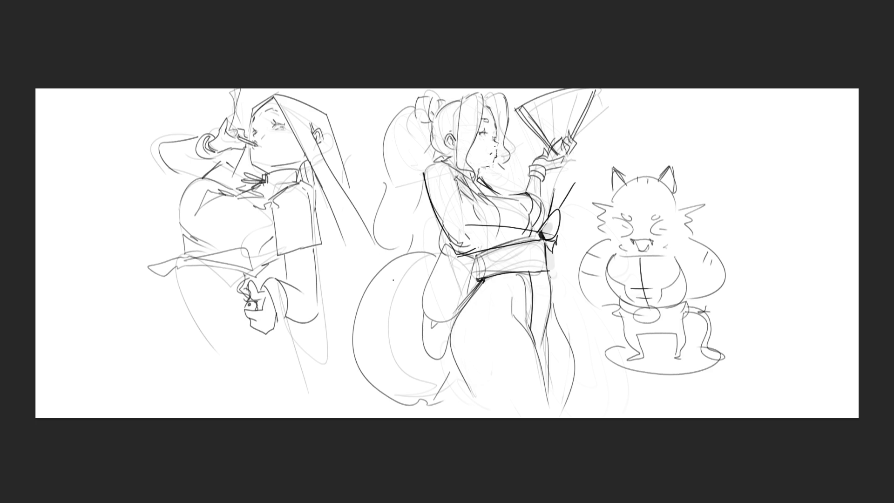
pyautogui.moveTo(334, 150); pyautogui.dragTo(350, 196)
pyautogui.moveTo(344, 243)
pyautogui.mouseDown()
pyautogui.moveTo(362, 274)
pyautogui.moveTo(383, 267)
pyautogui.mouseUp()
pyautogui.moveTo(322, 271); pyautogui.dragTo(338, 268)
pyautogui.moveTo(351, 190); pyautogui.dragTo(359, 214)
pyautogui.moveTo(317, 182); pyautogui.dragTo(334, 261)
pyautogui.moveTo(330, 204)
pyautogui.mouseDown()
pyautogui.moveTo(344, 261)
pyautogui.moveTo(325, 265)
pyautogui.mouseUp()
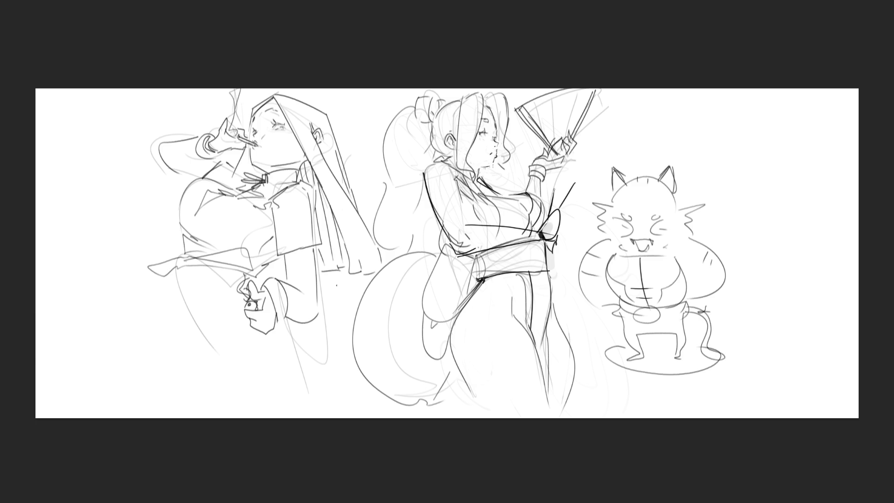
# Shade the chest with hatching strokes, mark the waistline and draw the lower body curve
pyautogui.moveTo(211, 190)
pyautogui.mouseDown()
pyautogui.moveTo(200, 205)
pyautogui.moveTo(215, 199)
pyautogui.moveTo(191, 223)
pyautogui.moveTo(198, 246)
pyautogui.mouseUp()
pyautogui.moveTo(221, 206); pyautogui.dragTo(238, 215)
pyautogui.moveTo(249, 210); pyautogui.dragTo(257, 203)
pyautogui.moveTo(195, 186)
pyautogui.mouseDown()
pyautogui.moveTo(212, 178)
pyautogui.moveTo(254, 213)
pyautogui.mouseUp()
pyautogui.hotkey('ctrl', 'z')
pyautogui.hotkey('ctrl', 'z')
pyautogui.moveTo(208, 243); pyautogui.dragTo(227, 244)
pyautogui.moveTo(184, 267); pyautogui.dragTo(177, 323)
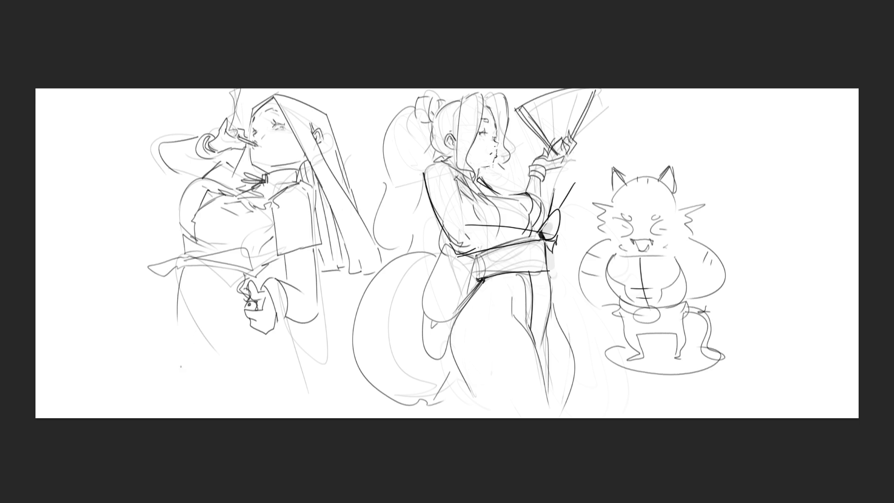